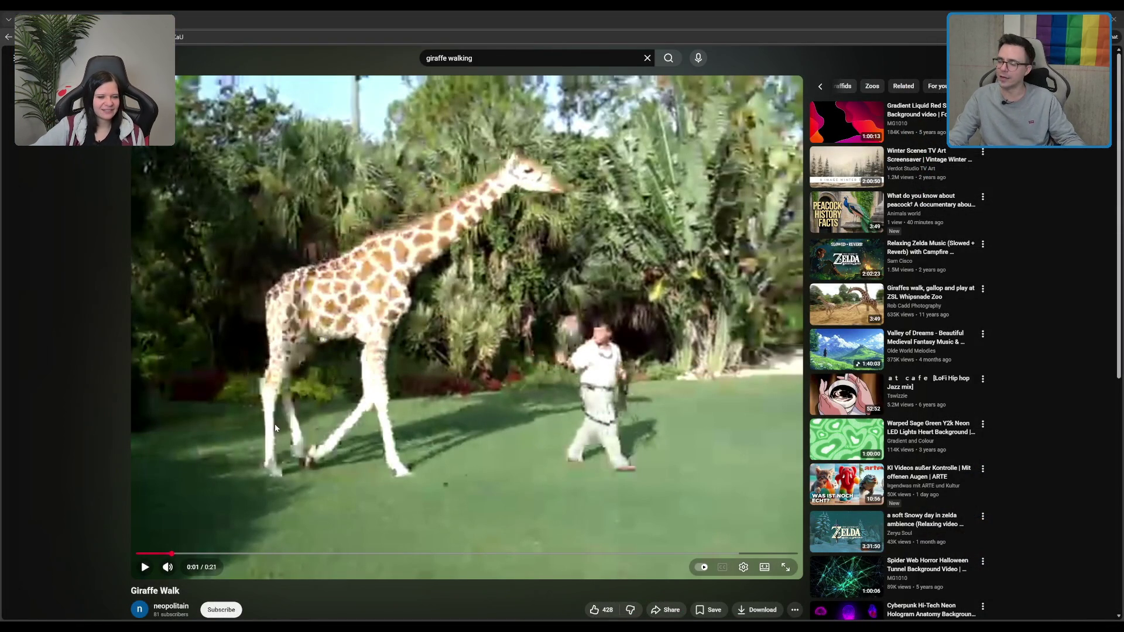
# Start playing the Giraffe Walk video on YouTube
pyautogui.click(372, 412)
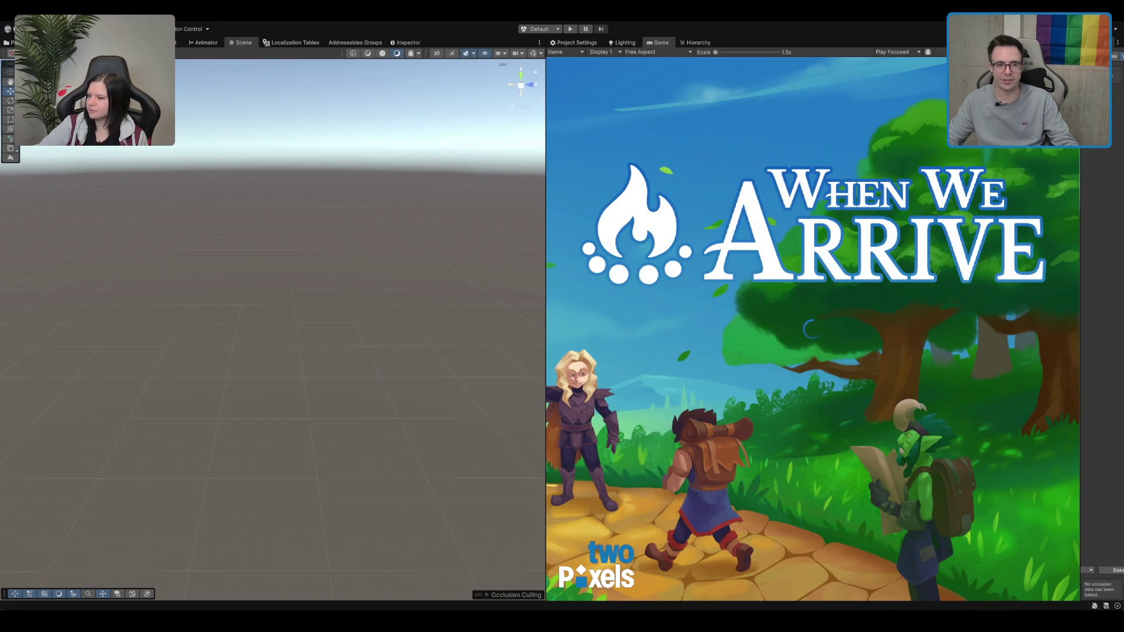
# Widen the game preview and redock the Scene view beside the Inspector and Project panels
pyautogui.moveTo(546, 174)
pyautogui.mouseDown()
pyautogui.moveTo(263, 174)
pyautogui.moveTo(363, 174)
pyautogui.mouseUp()
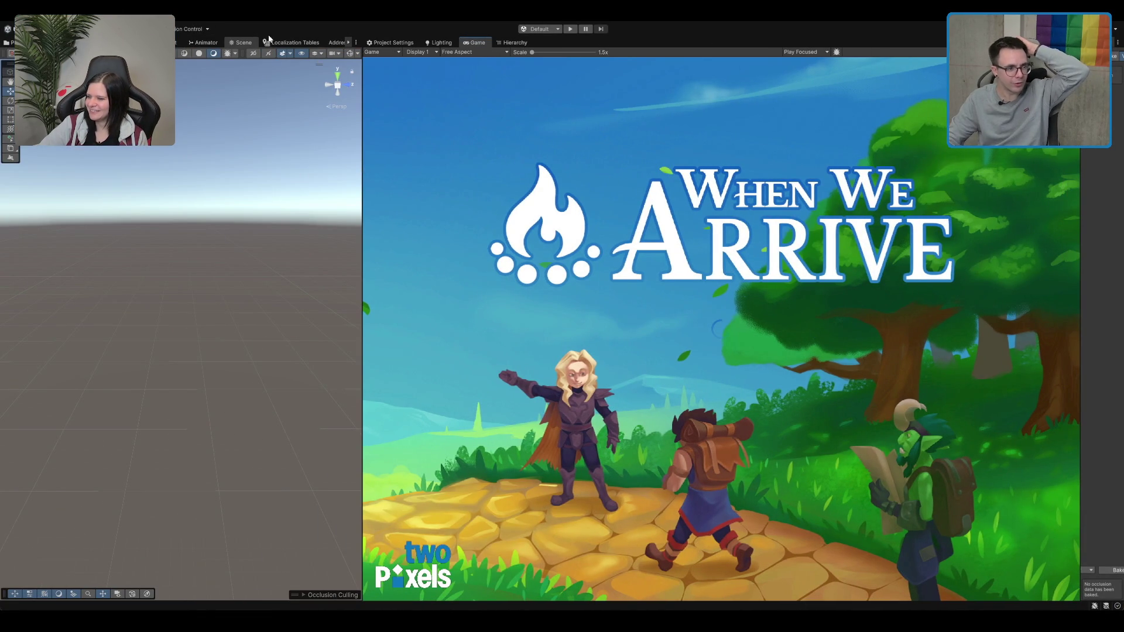
pyautogui.moveTo(244, 42); pyautogui.dragTo(502, 53)
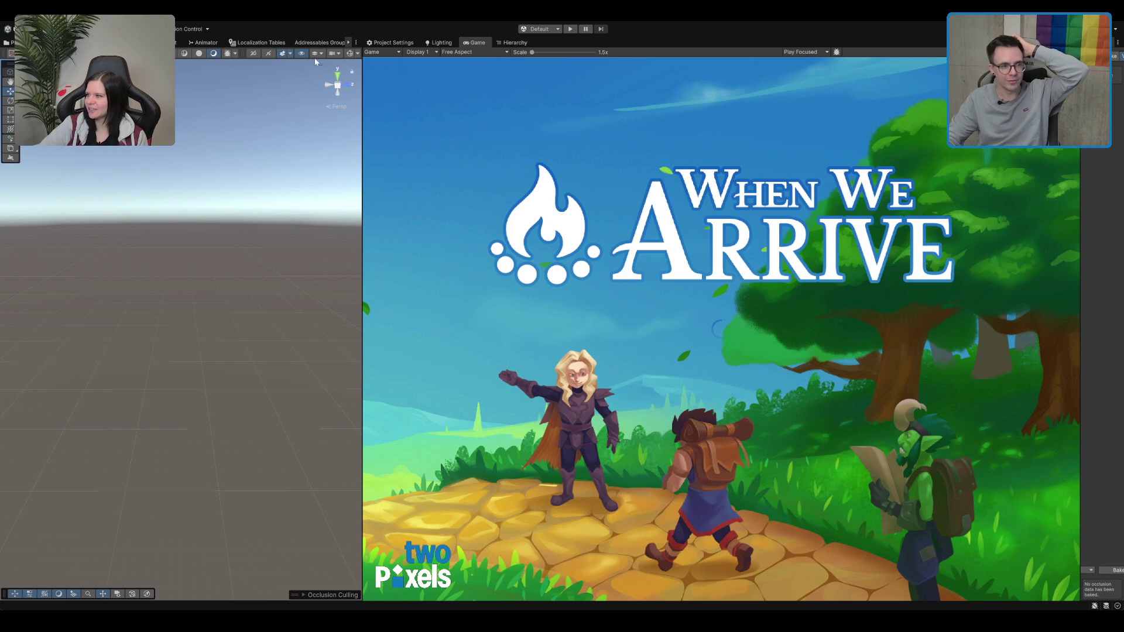
pyautogui.moveTo(315, 62); pyautogui.dragTo(311, 42)
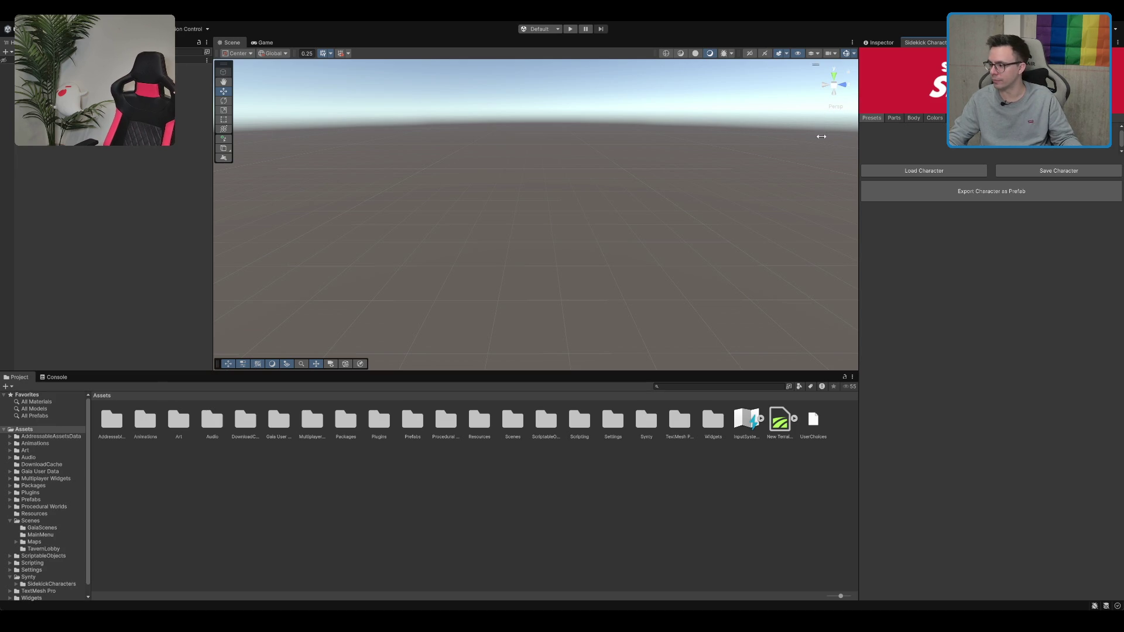
# Enlarge the character tool and Scene view, then frame the character object from the Hierarchy
pyautogui.moveTo(821, 137); pyautogui.dragTo(821, 174)
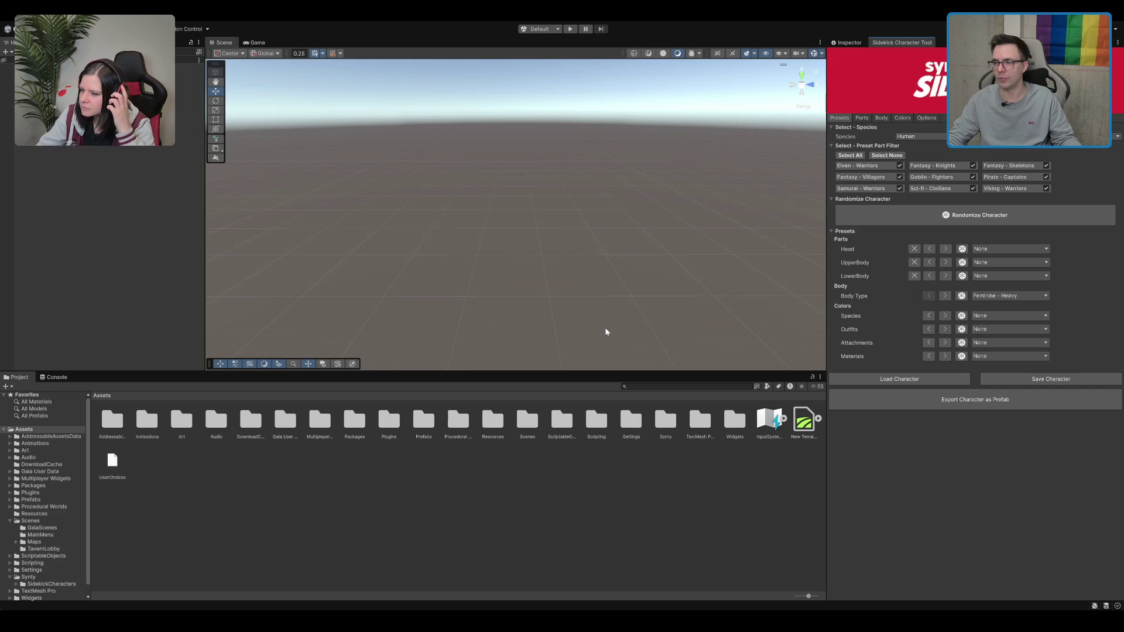
pyautogui.moveTo(598, 371); pyautogui.dragTo(590, 449)
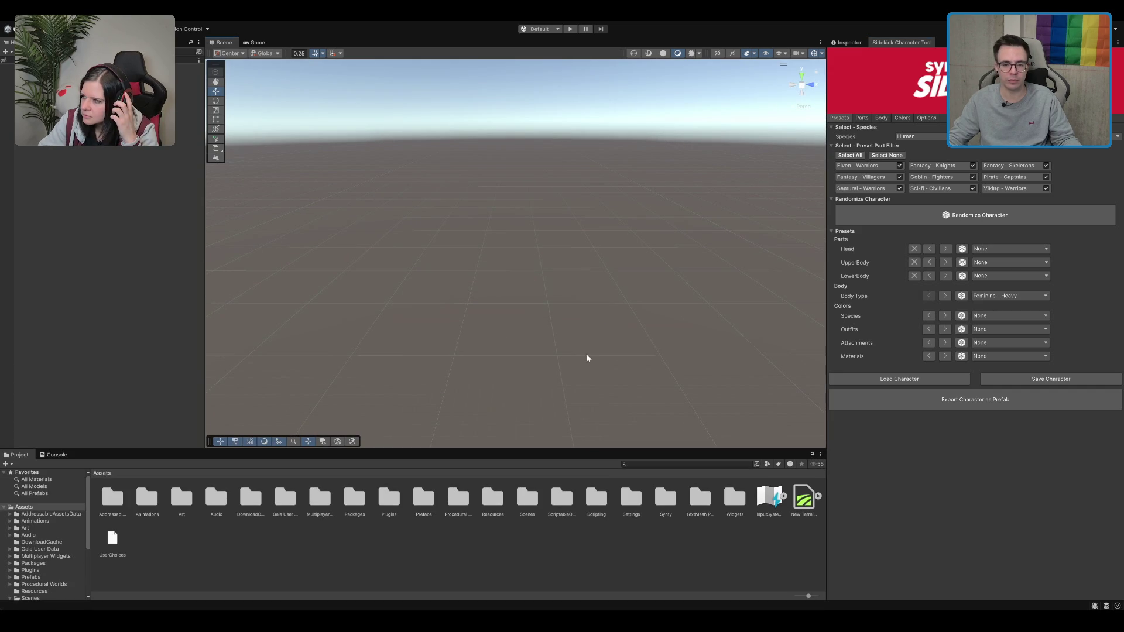
pyautogui.click(88, 67)
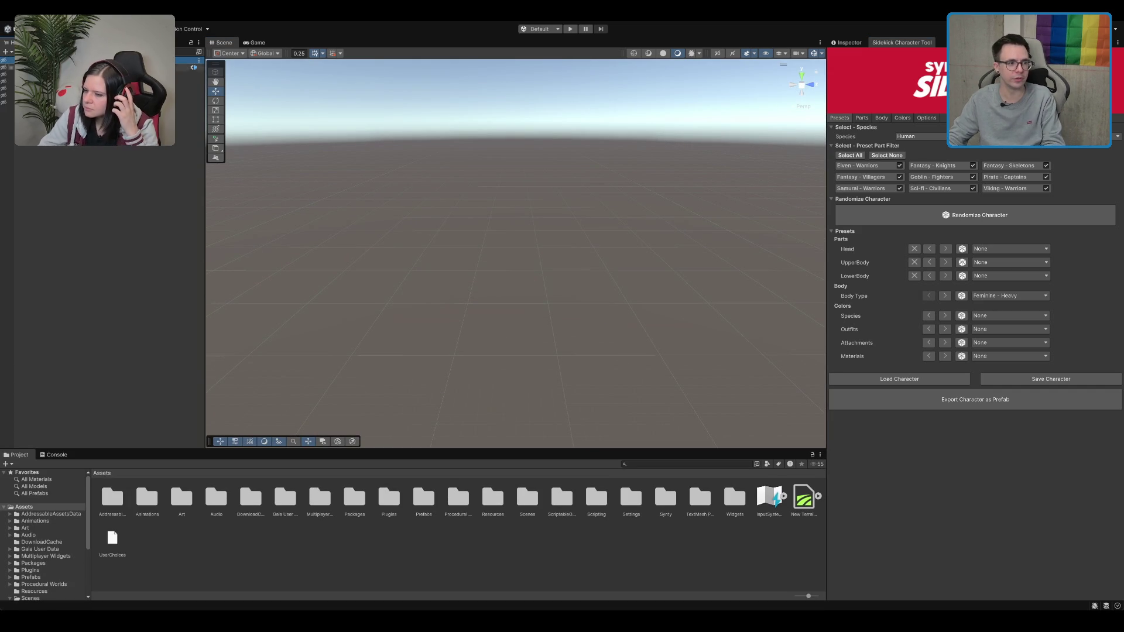
pyautogui.doubleClick(88, 109)
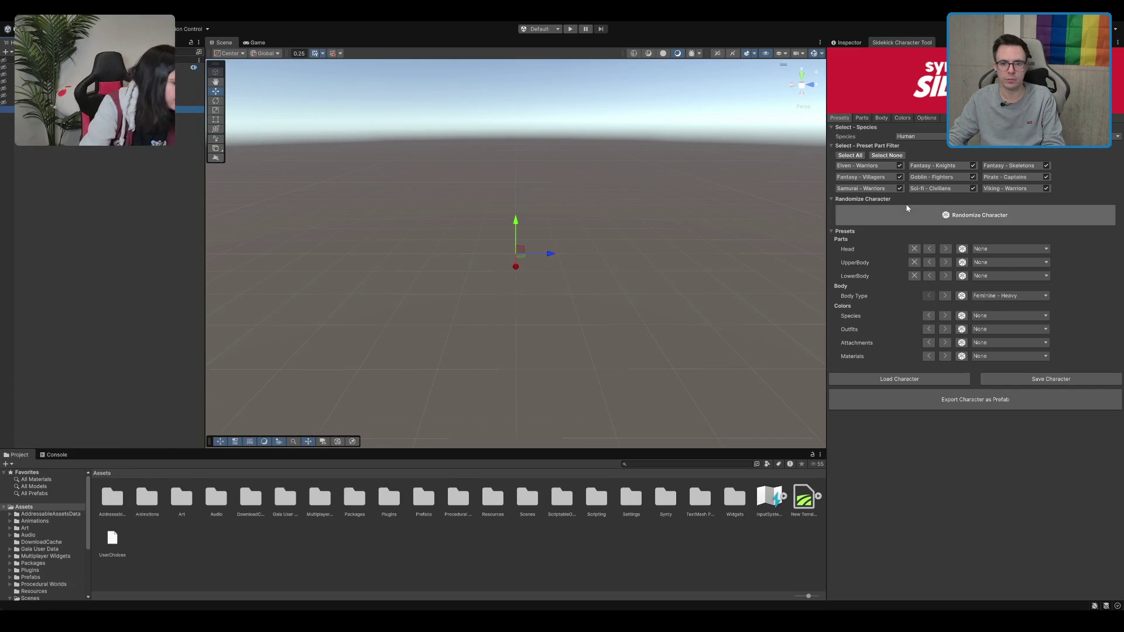
# Untick Elven, Samurai, Knights, Goblin, Sci-fi, Viking, Pirate and Skeletons presets, leaving Fantasy - Villagers
pyautogui.click(900, 188)
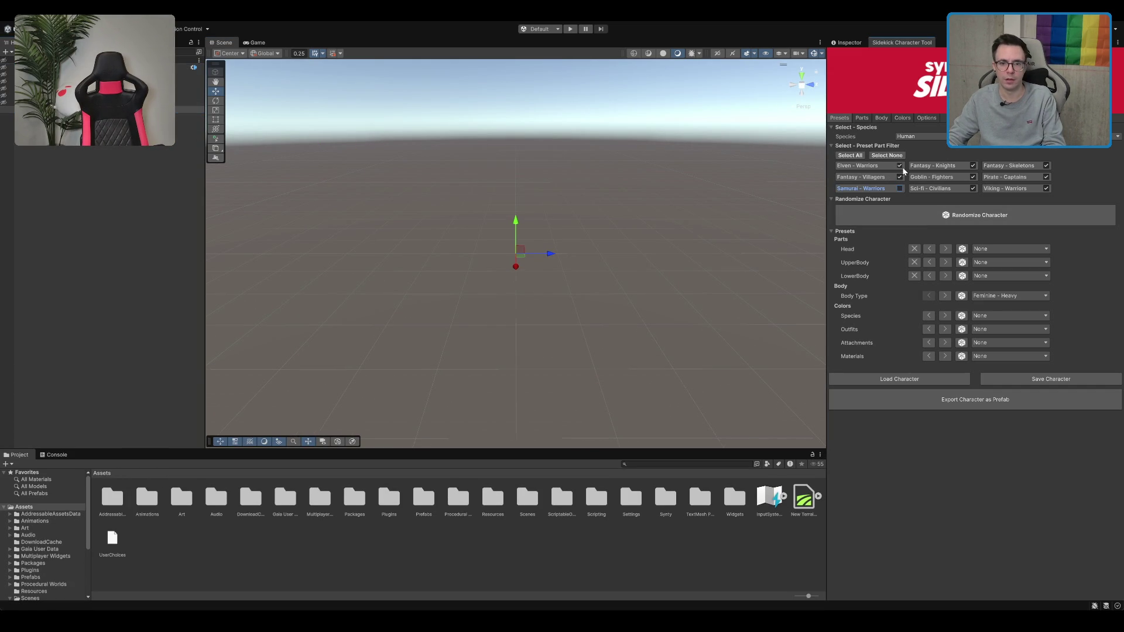
pyautogui.click(900, 166)
pyautogui.click(973, 166)
pyautogui.click(973, 177)
pyautogui.click(973, 188)
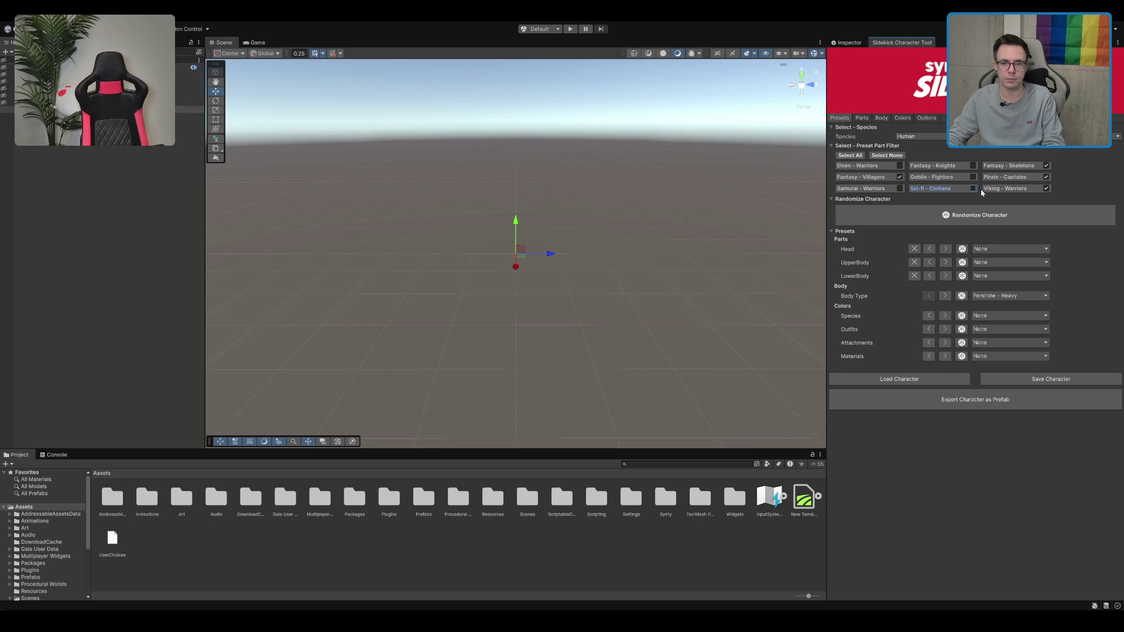
pyautogui.click(1046, 188)
pyautogui.click(1047, 177)
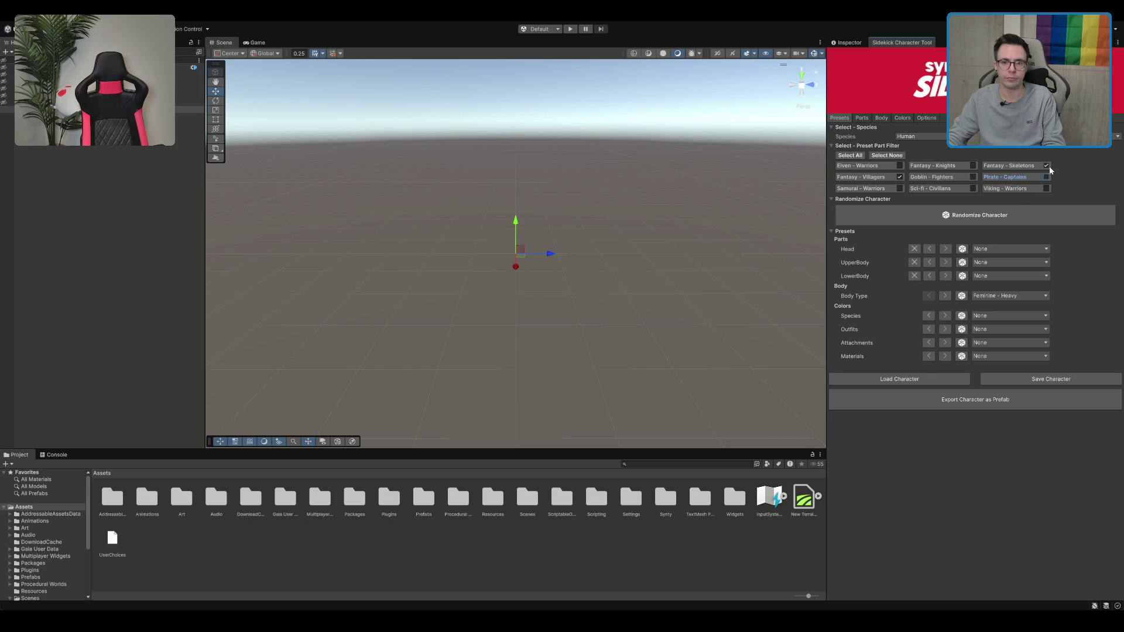
pyautogui.click(1047, 166)
# Generate a random character from the allowed presets and orbit around it
pyautogui.click(963, 217)
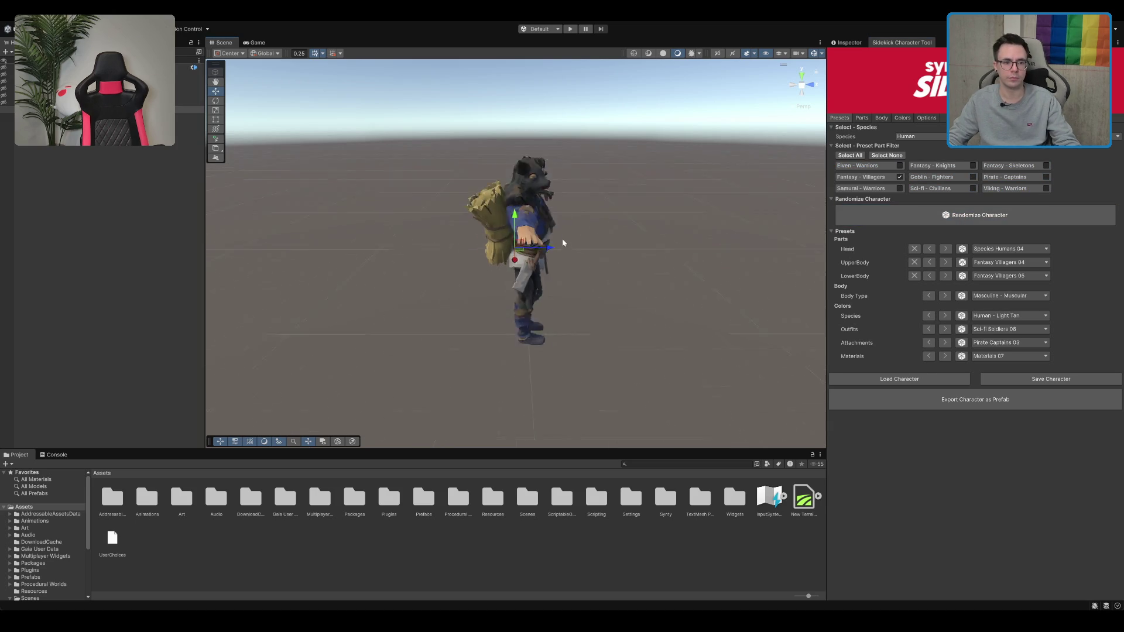
pyautogui.moveTo(562, 241)
pyautogui.mouseDown()
pyautogui.moveTo(407, 218)
pyautogui.moveTo(761, 178)
pyautogui.moveTo(553, 159)
pyautogui.moveTo(721, 169)
pyautogui.mouseUp()
pyautogui.scroll(-5, 805, 175)
pyautogui.scroll(2, 685, 168)
# In the Parts settings, restrict the outfit filter to Fantasy - Villagers only
pyautogui.click(862, 118)
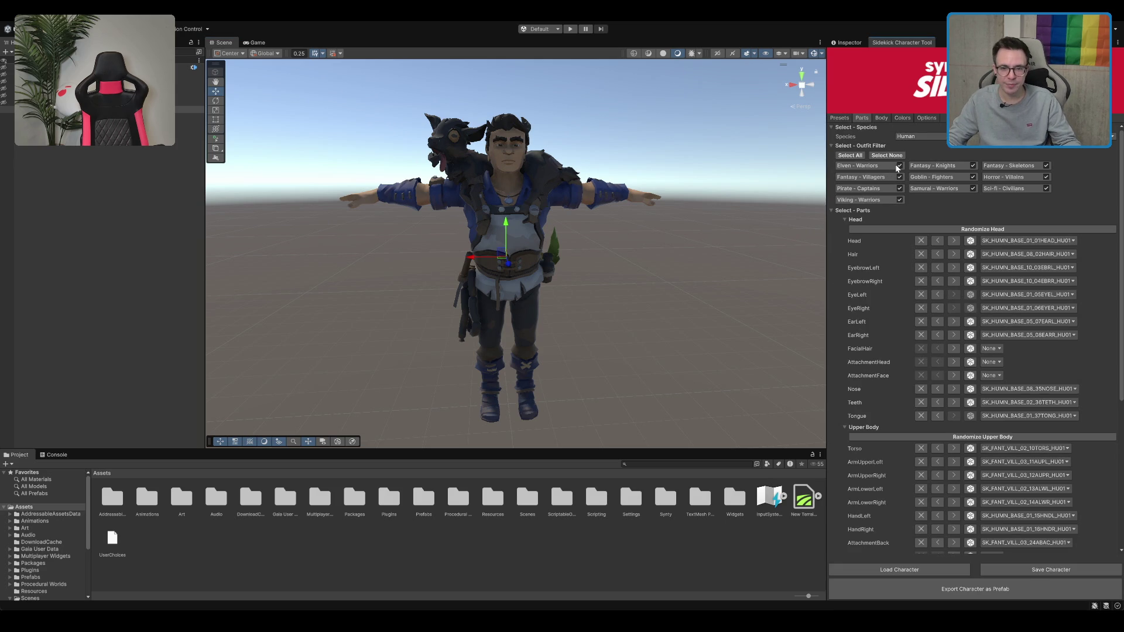
pyautogui.click(887, 155)
pyautogui.click(900, 176)
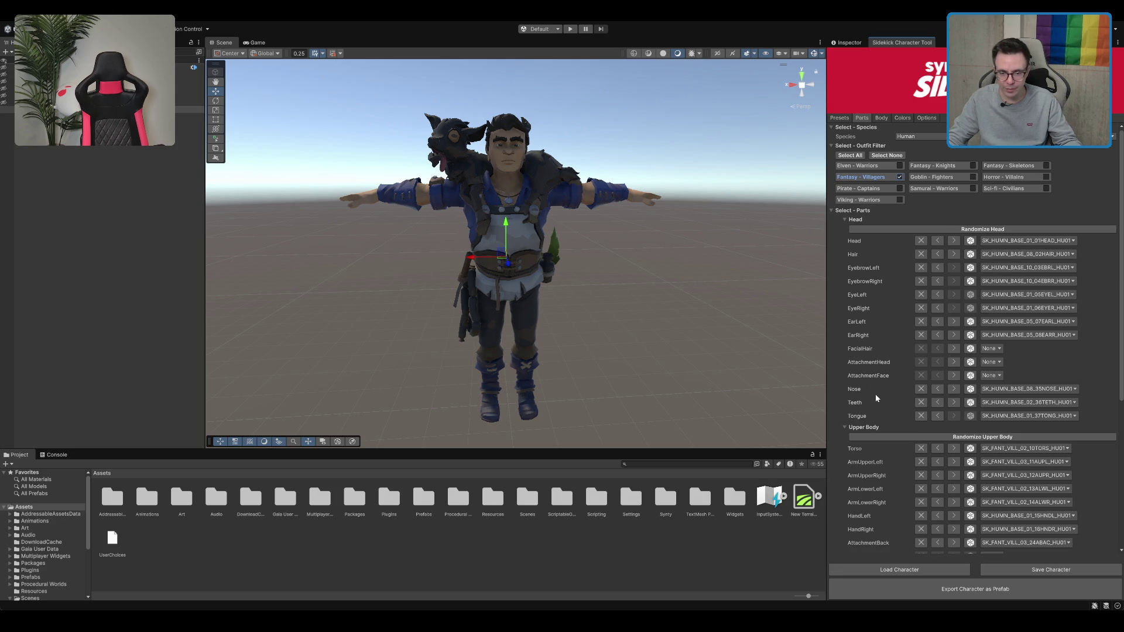
# Preview and revert a back attachment variant, then set AttachmentShoulderRight to None
pyautogui.scroll(-4, 908, 373)
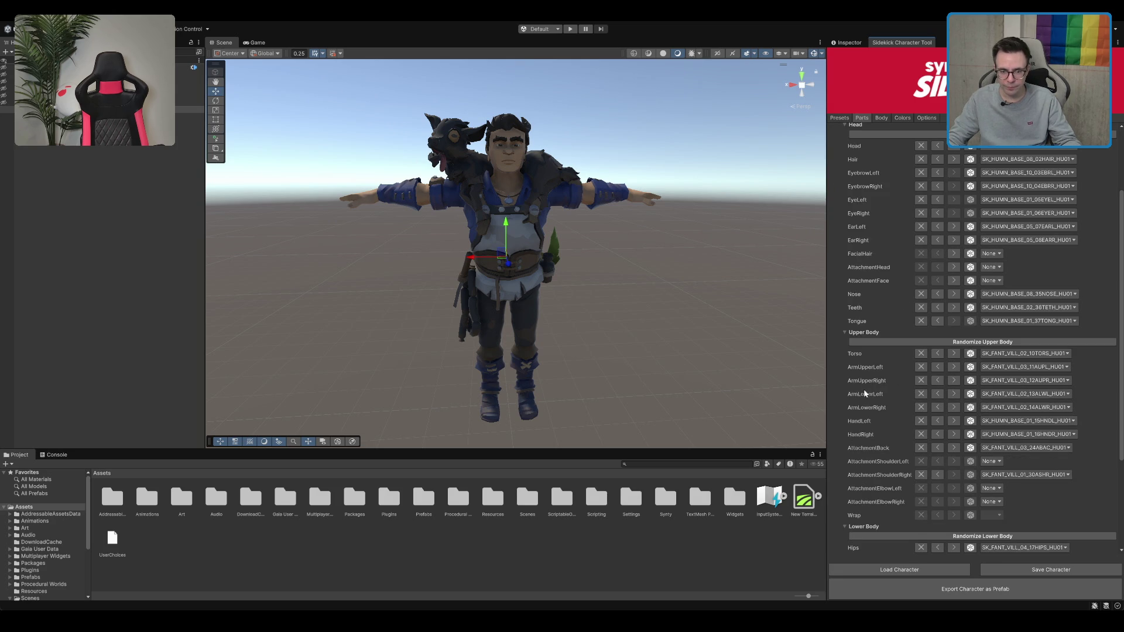
pyautogui.scroll(-2, 868, 395)
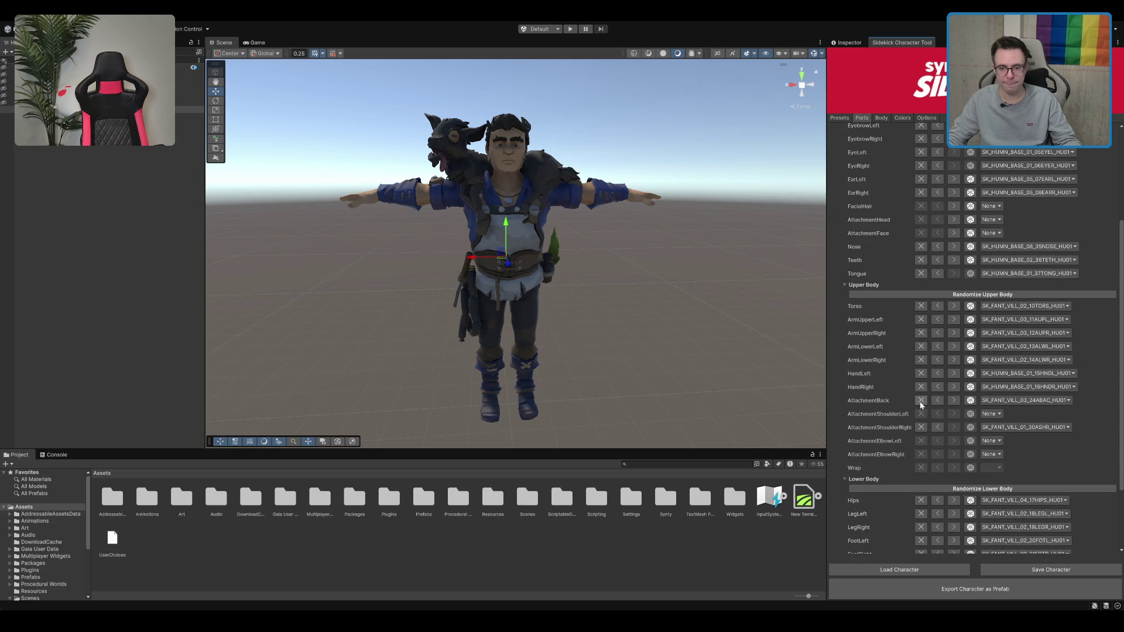
pyautogui.click(955, 402)
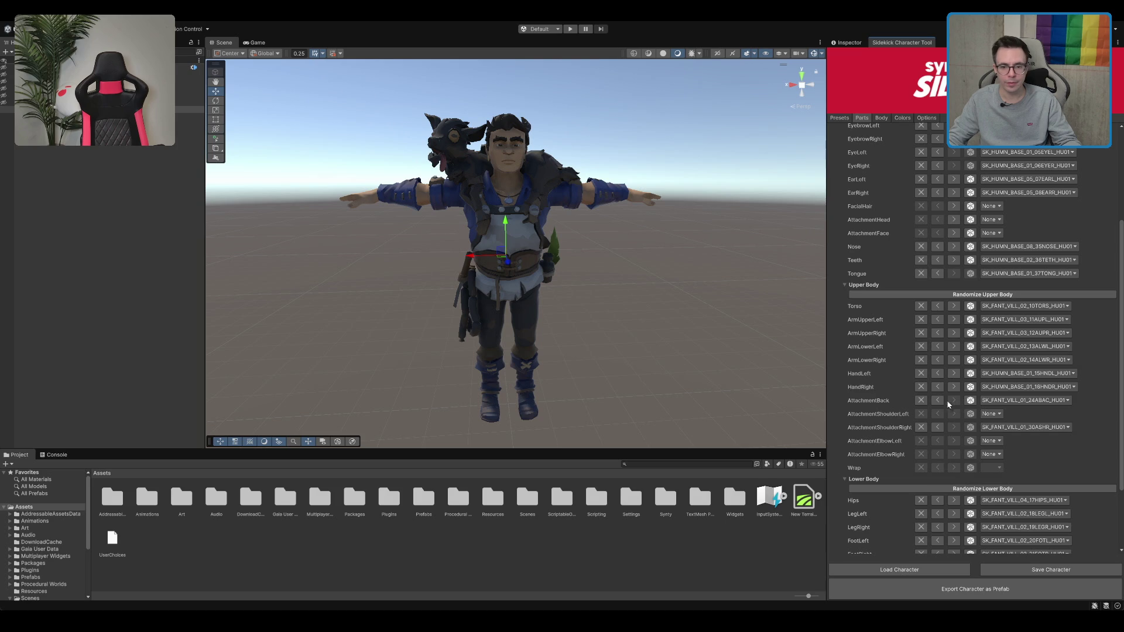
pyautogui.click(937, 400)
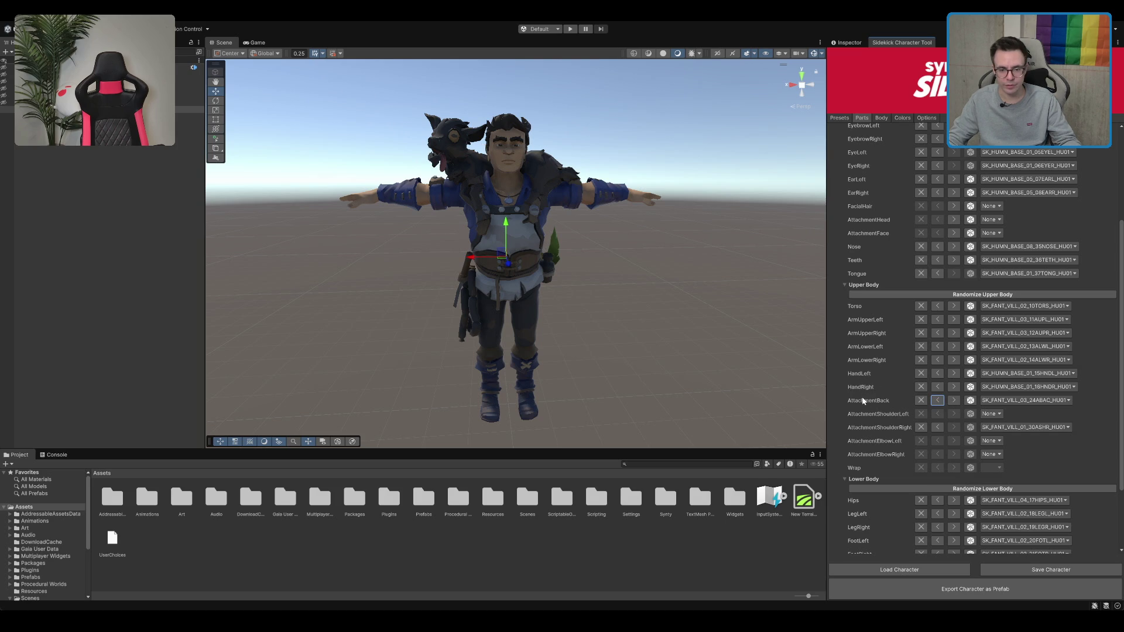
pyautogui.click(938, 428)
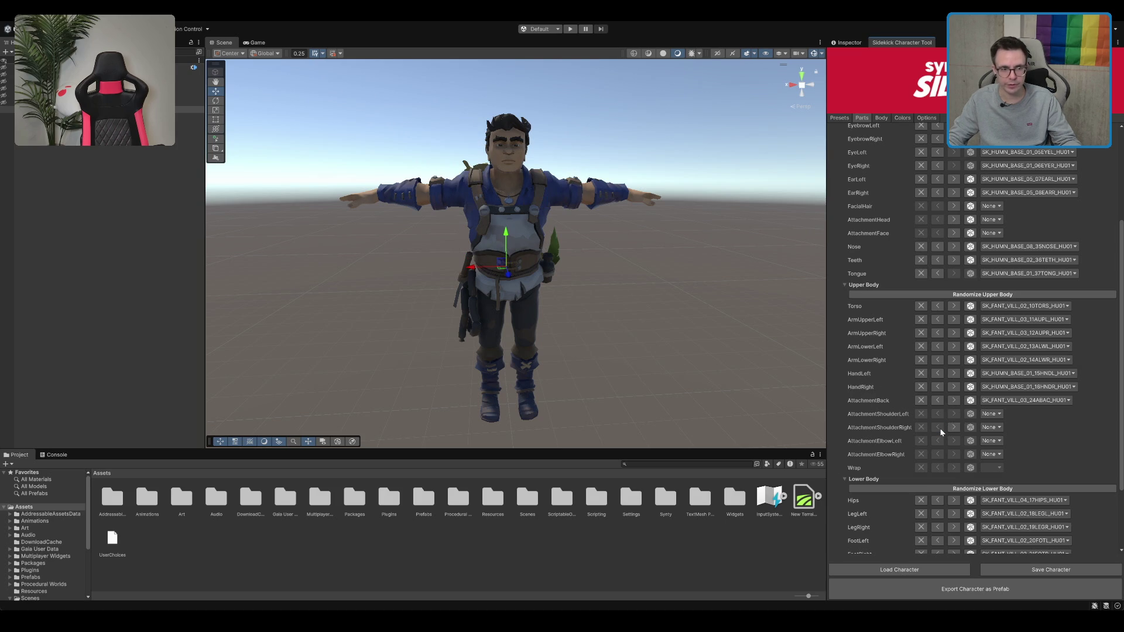
pyautogui.click(954, 428)
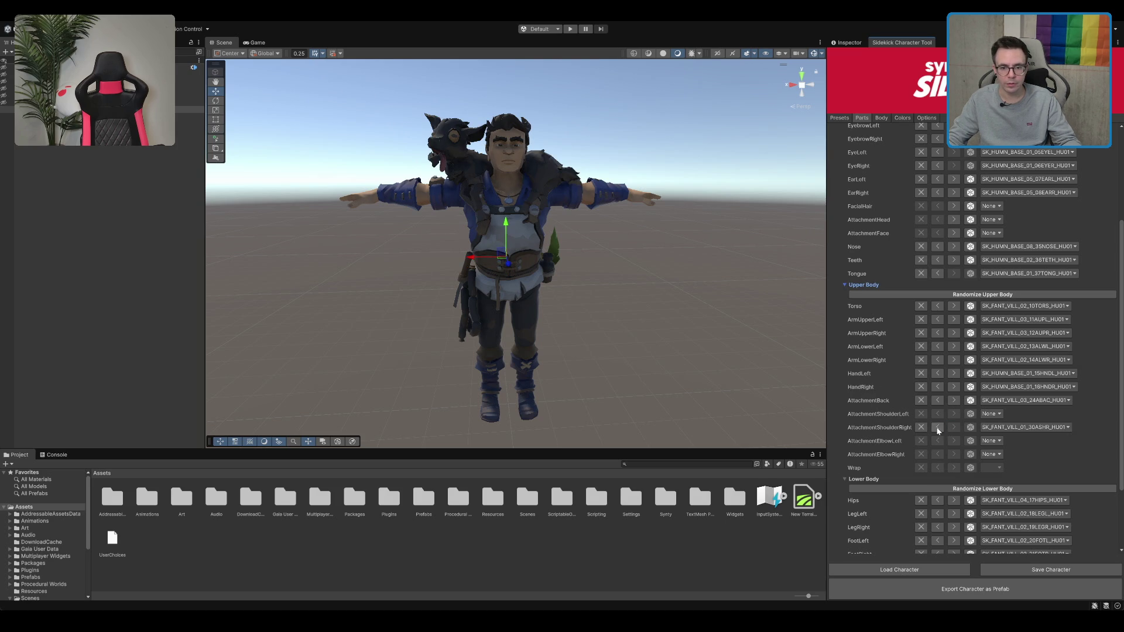
pyautogui.click(937, 428)
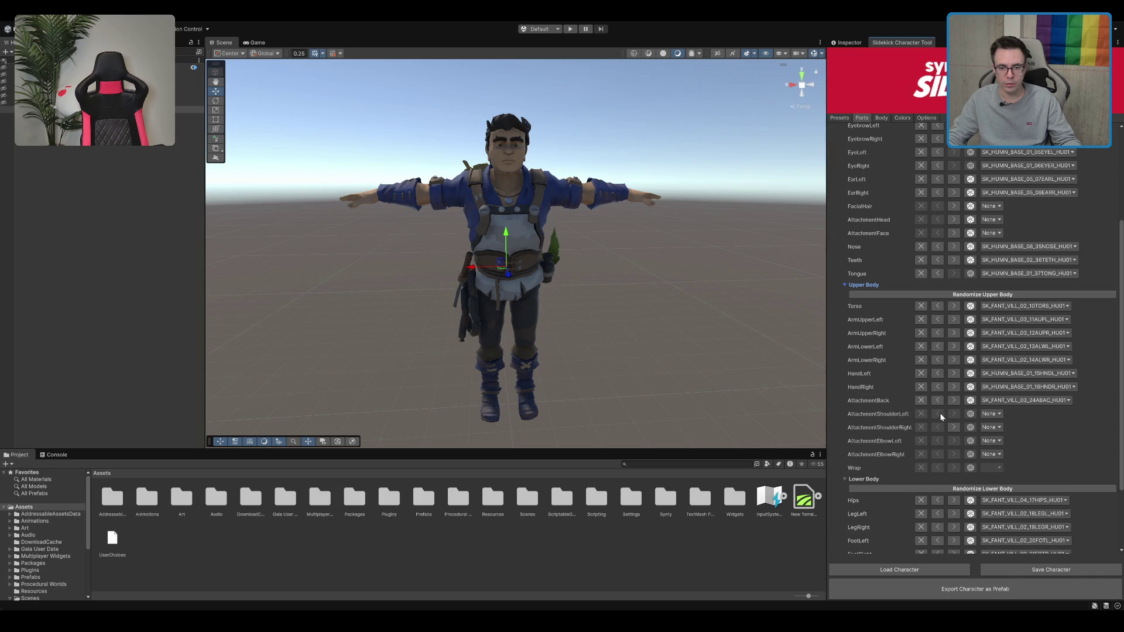
# Cycle AttachmentBack through several backpack variants, including None, viewing the character's back
pyautogui.moveTo(702, 356)
pyautogui.mouseDown()
pyautogui.moveTo(673, 319)
pyautogui.moveTo(793, 276)
pyautogui.moveTo(655, 283)
pyautogui.moveTo(614, 312)
pyautogui.moveTo(761, 307)
pyautogui.mouseUp()
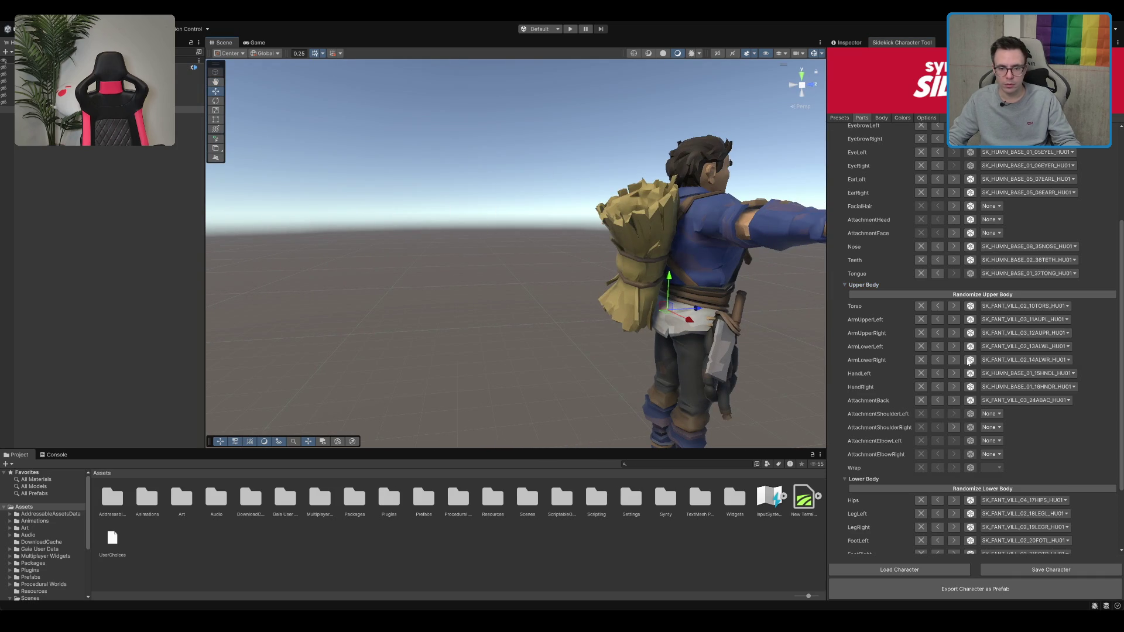
pyautogui.click(956, 402)
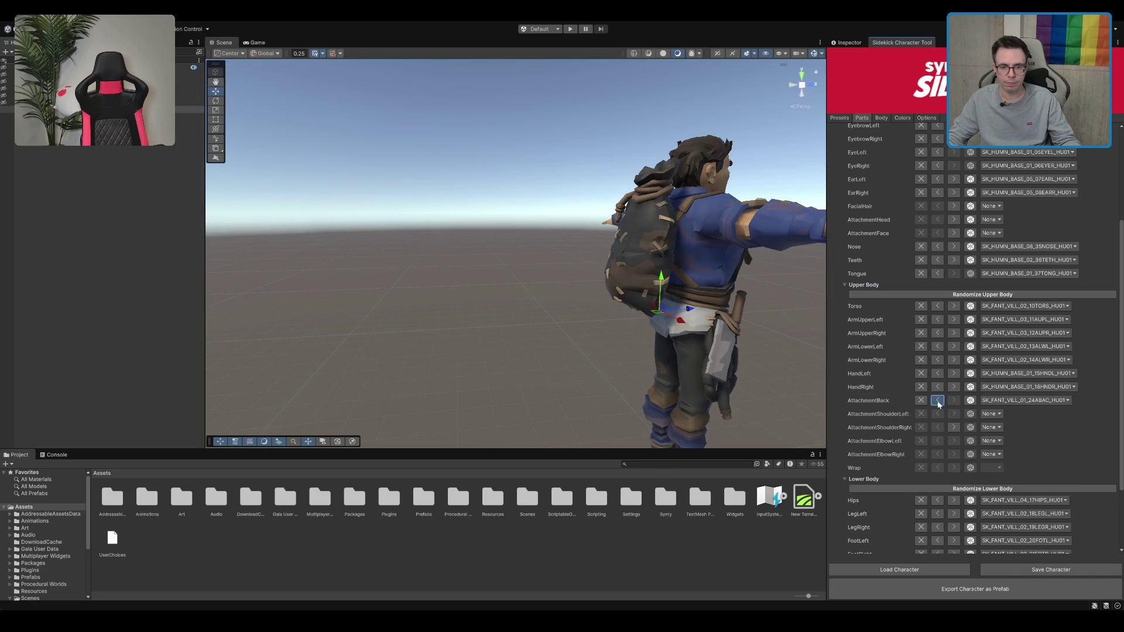
pyautogui.click(937, 402)
pyautogui.click(937, 403)
pyautogui.click(937, 402)
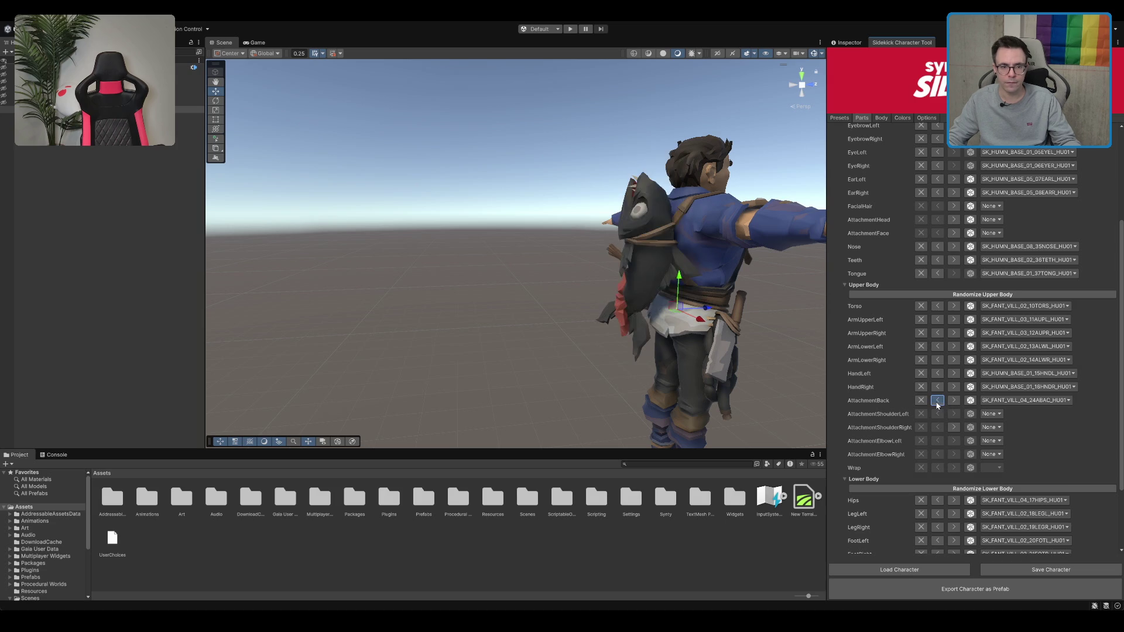
pyautogui.click(937, 402)
pyautogui.click(937, 402)
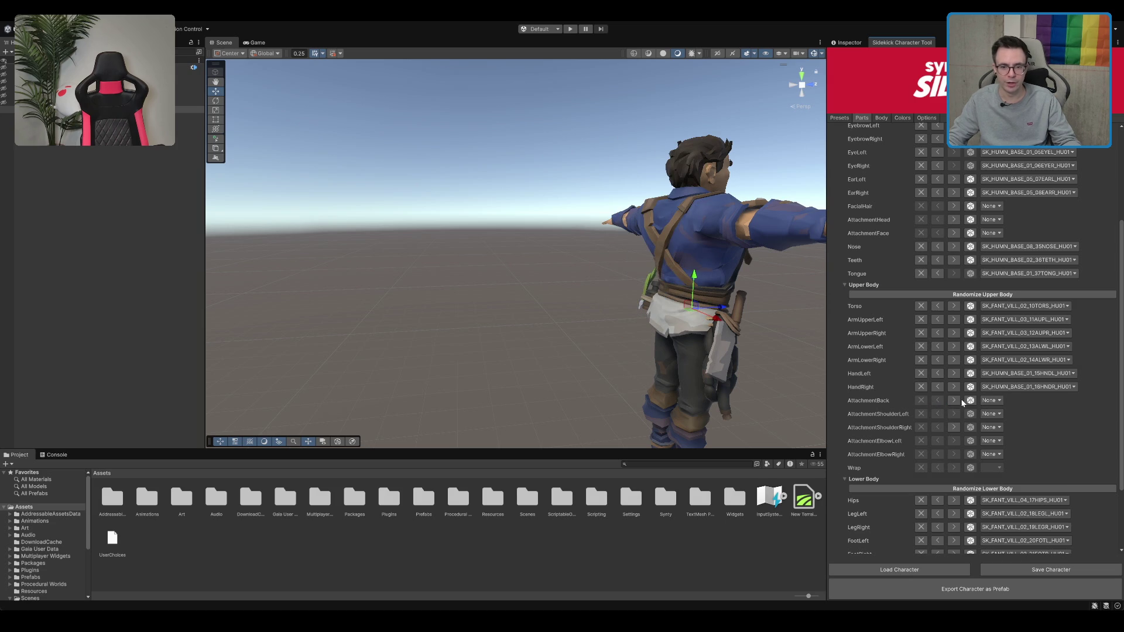
pyautogui.click(956, 403)
# Put the creature attachment on the character's back, then frame and orbit to its side
pyautogui.moveTo(732, 235)
pyautogui.mouseDown()
pyautogui.moveTo(675, 206)
pyautogui.moveTo(507, 208)
pyautogui.moveTo(472, 222)
pyautogui.mouseUp()
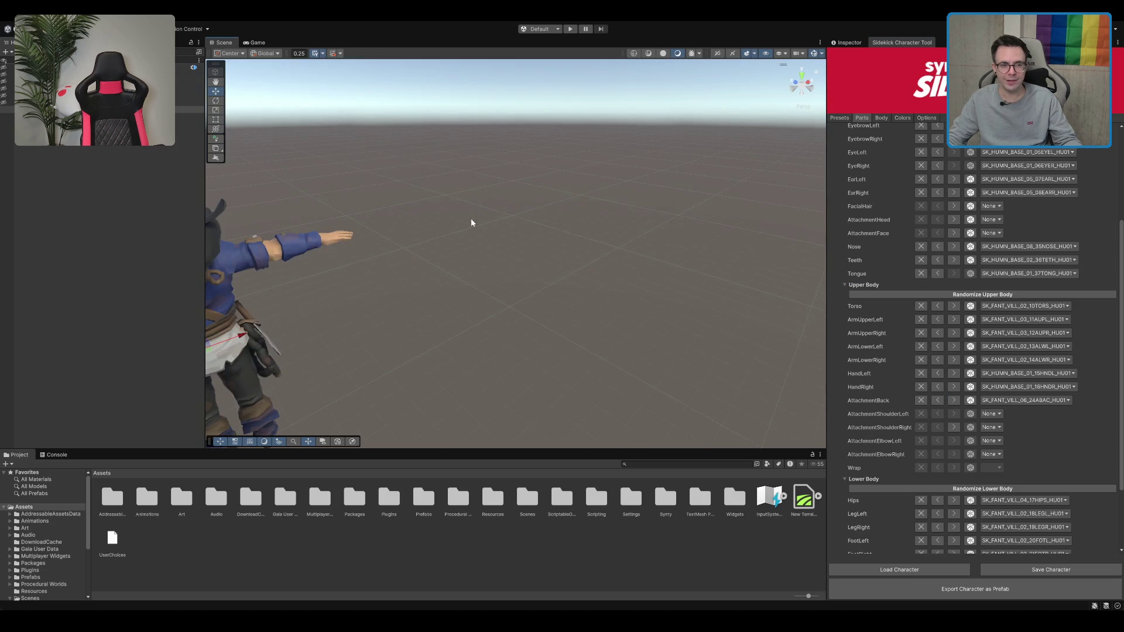
pyautogui.press('f')
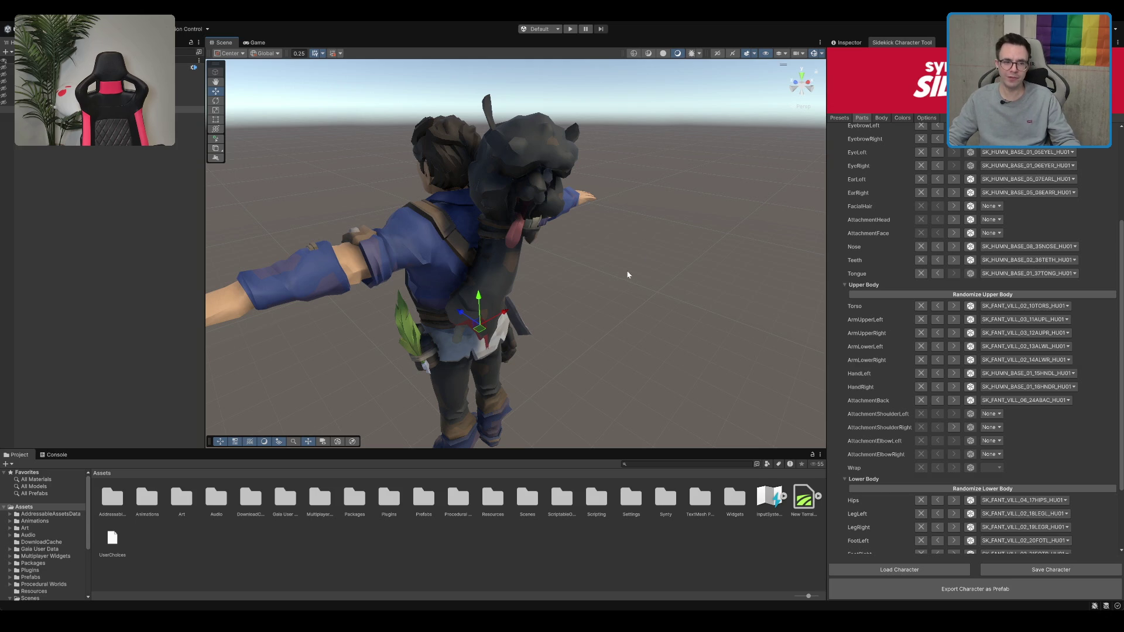
pyautogui.moveTo(645, 254)
pyautogui.mouseDown()
pyautogui.moveTo(610, 265)
pyautogui.moveTo(634, 276)
pyautogui.moveTo(648, 253)
pyautogui.mouseUp()
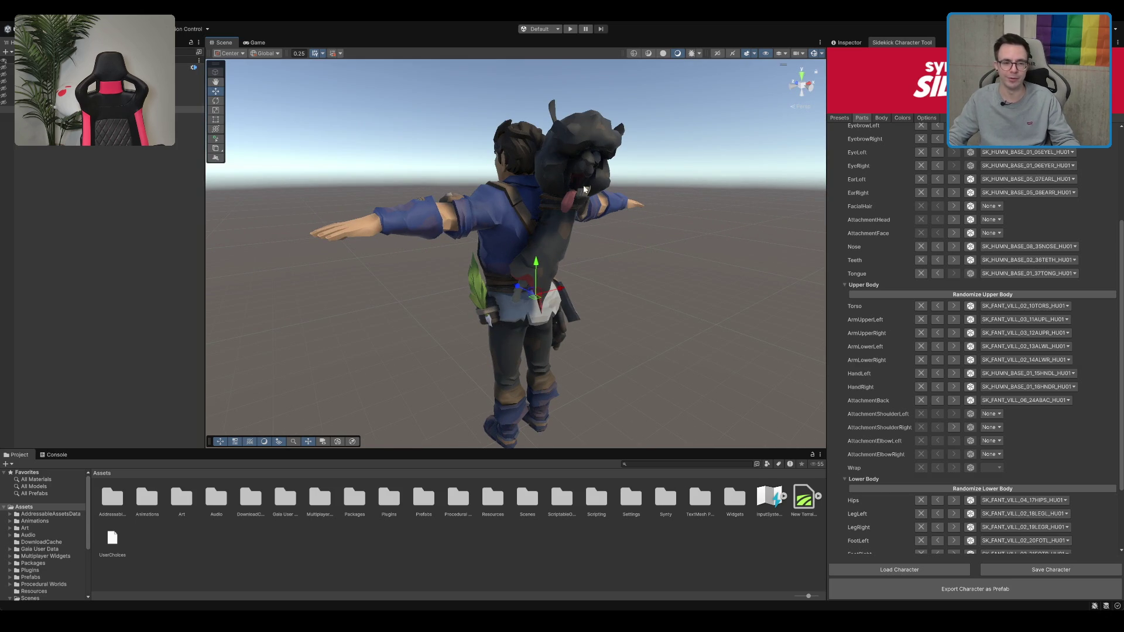
pyautogui.moveTo(572, 217)
pyautogui.mouseDown()
pyautogui.moveTo(597, 195)
pyautogui.moveTo(319, 250)
pyautogui.moveTo(466, 289)
pyautogui.moveTo(394, 328)
pyautogui.moveTo(487, 328)
pyautogui.mouseUp()
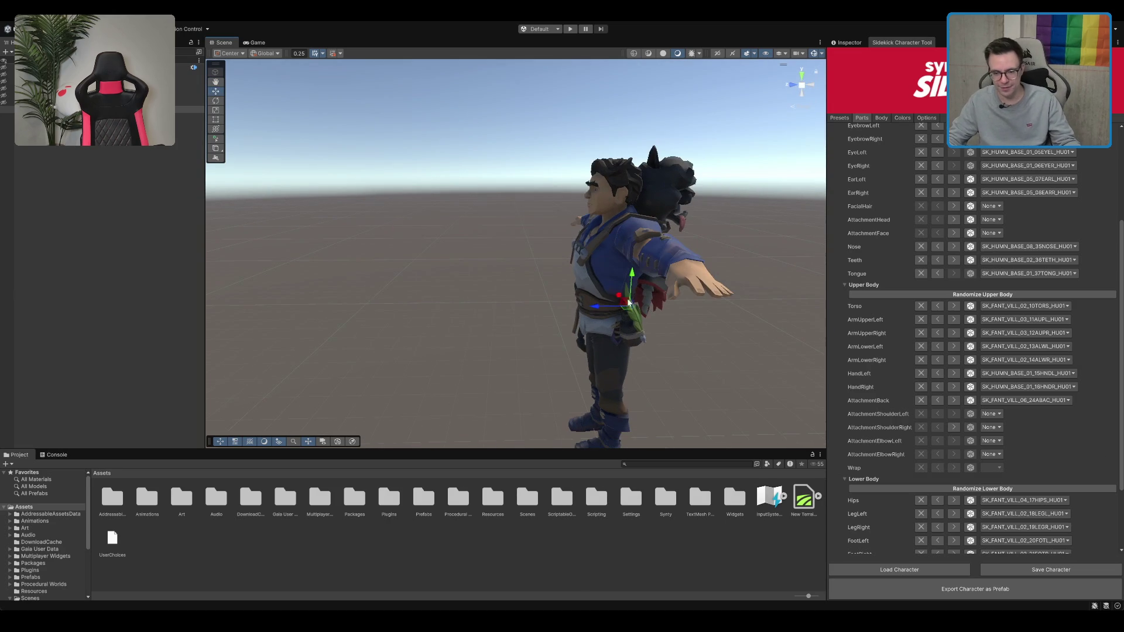
# Try armour on the right shoulder, then remove it and reframe the character
pyautogui.click(954, 428)
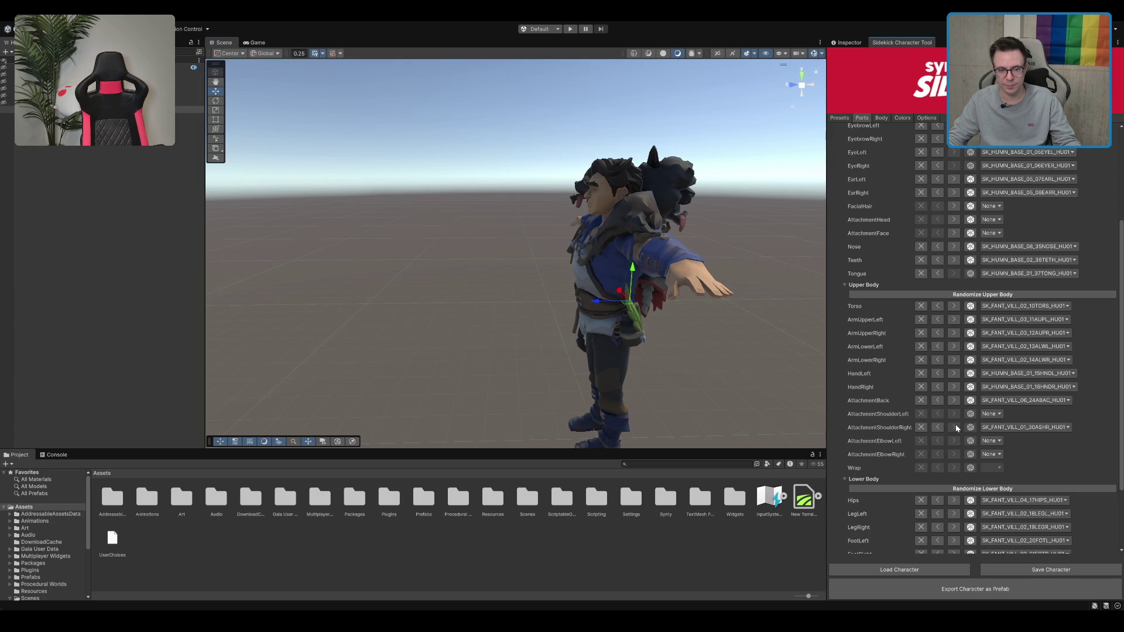
pyautogui.moveTo(755, 328); pyautogui.dragTo(708, 291)
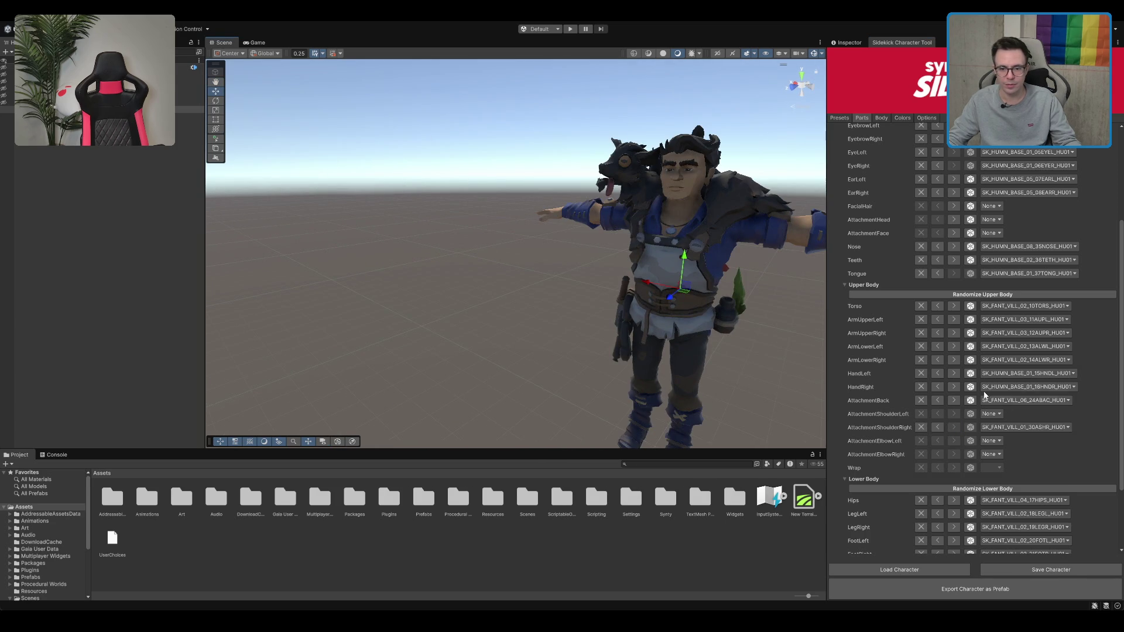
pyautogui.click(937, 428)
pyautogui.moveTo(761, 246); pyautogui.dragTo(511, 204)
pyautogui.press('f')
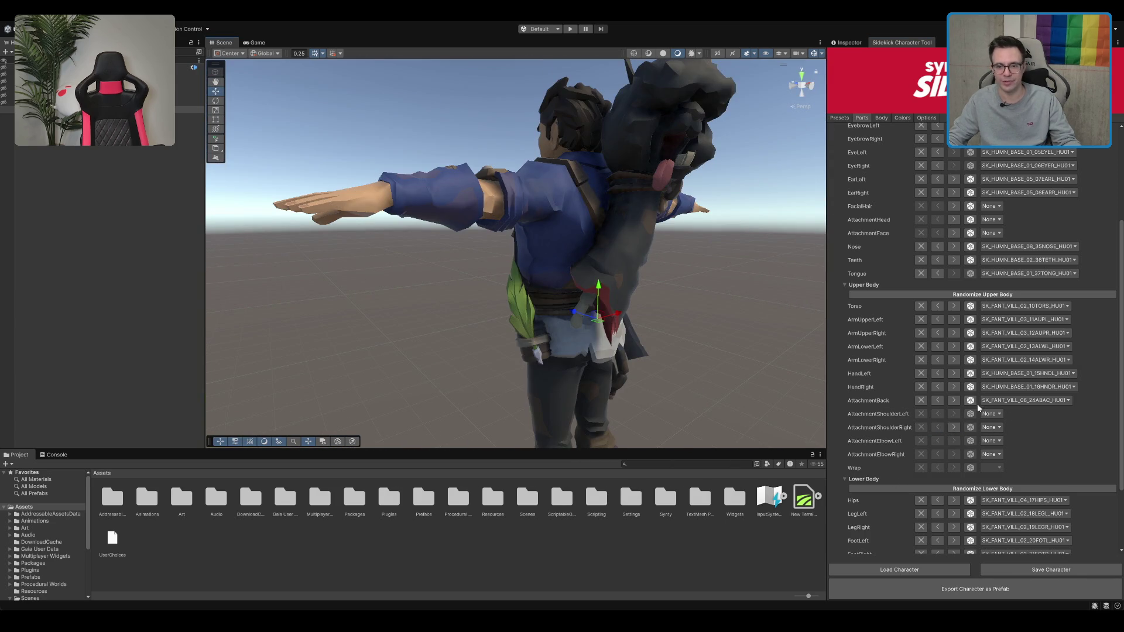
# Cycle AttachmentBack through creatures and a backpack, then clear it to None
pyautogui.click(937, 400)
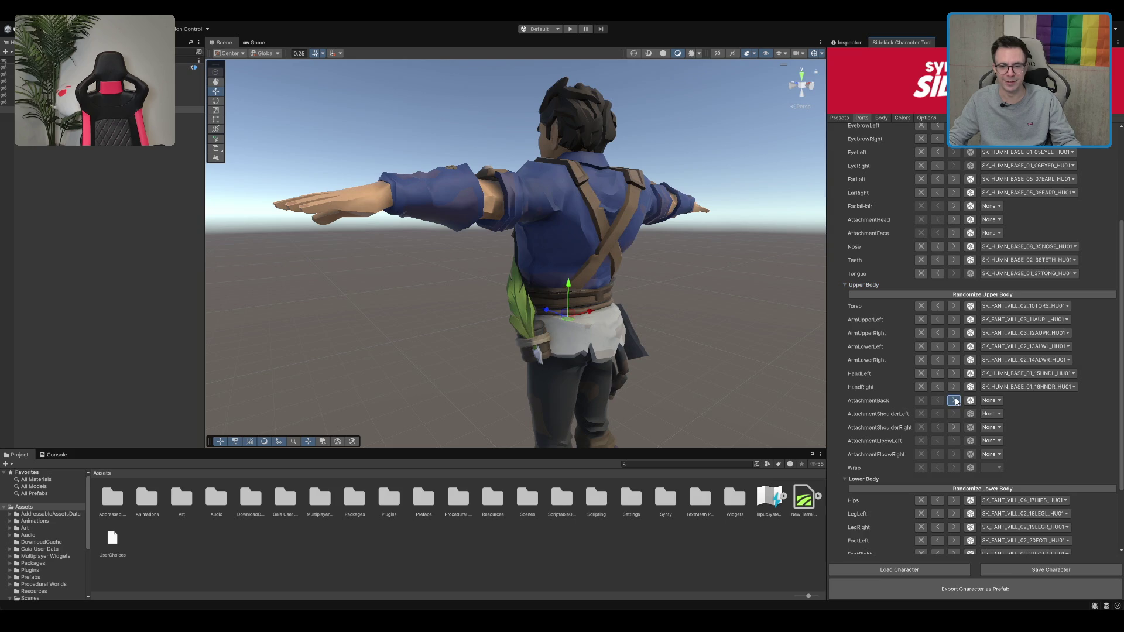
pyautogui.click(955, 401)
pyautogui.moveTo(620, 281)
pyautogui.mouseDown()
pyautogui.moveTo(565, 283)
pyautogui.moveTo(603, 293)
pyautogui.mouseUp()
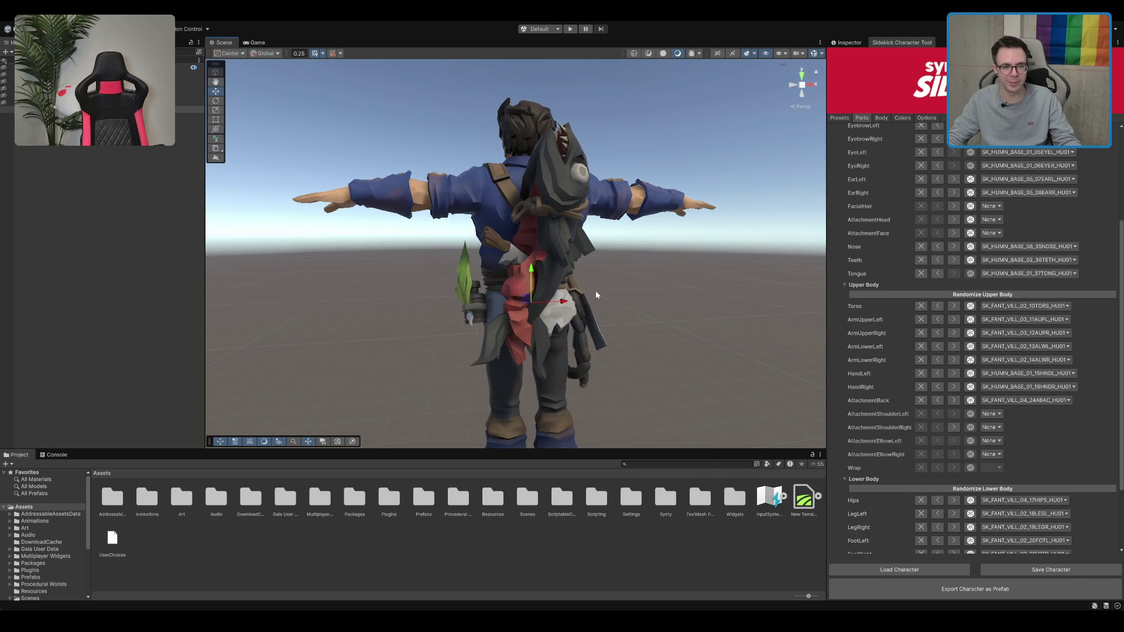
pyautogui.scroll(-1, 955, 410)
pyautogui.click(957, 379)
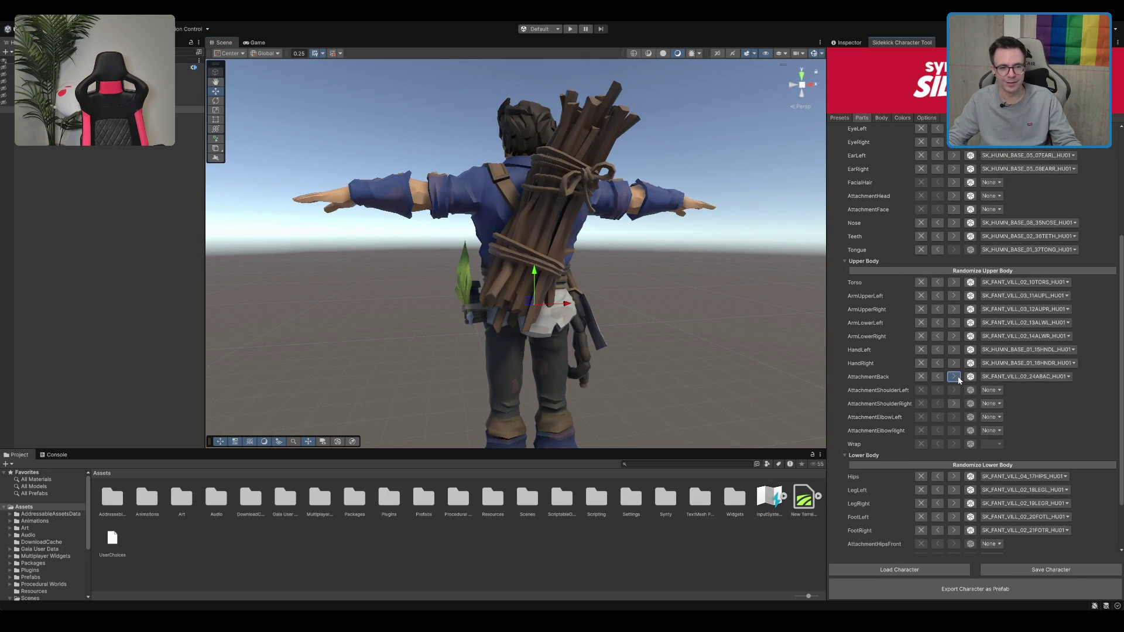
pyautogui.click(958, 379)
pyautogui.click(958, 379)
pyautogui.click(958, 379)
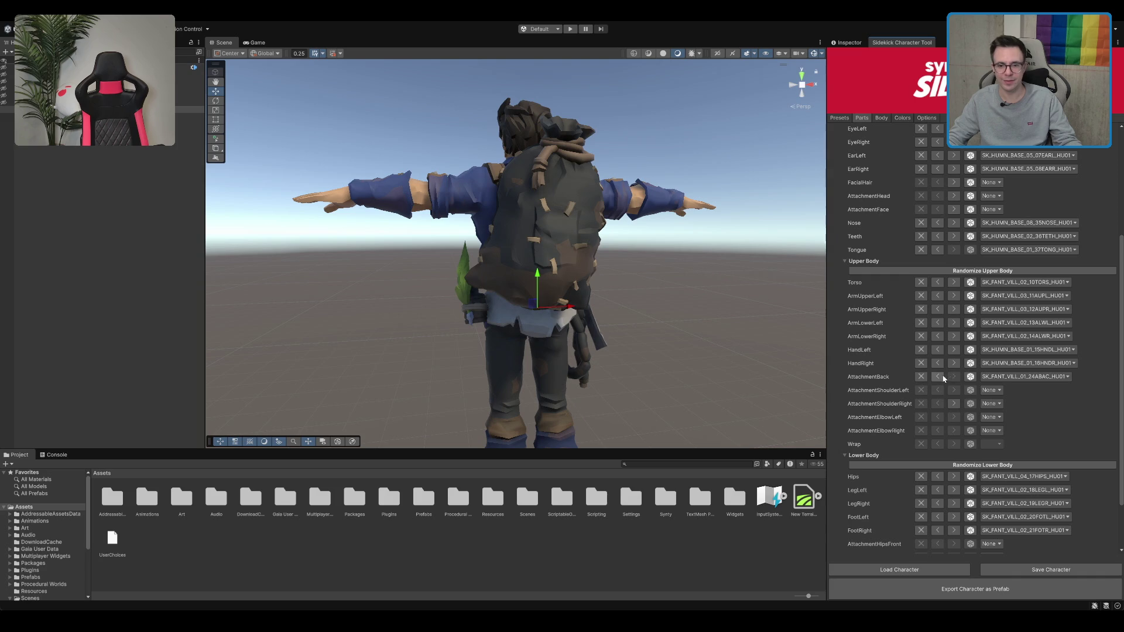
pyautogui.click(921, 377)
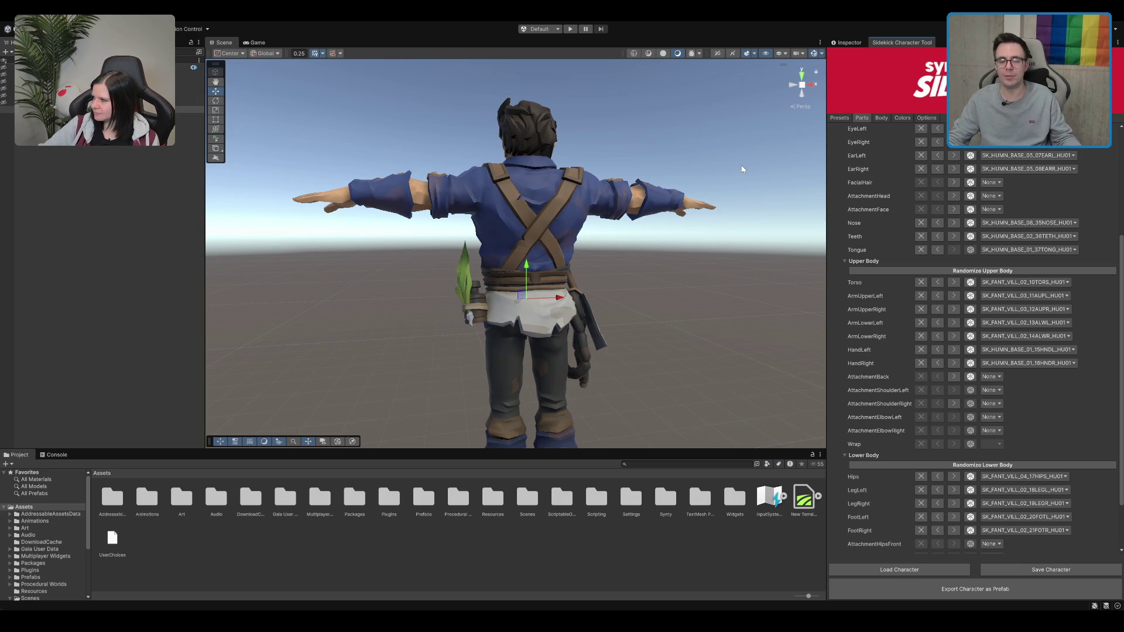
# Orbit and zoom the Scene view in close on the character's hips and legs
pyautogui.scroll(3, 624, 240)
pyautogui.moveTo(624, 240)
pyautogui.mouseDown()
pyautogui.moveTo(599, 248)
pyautogui.moveTo(505, 233)
pyautogui.moveTo(652, 256)
pyautogui.moveTo(494, 267)
pyautogui.mouseUp()
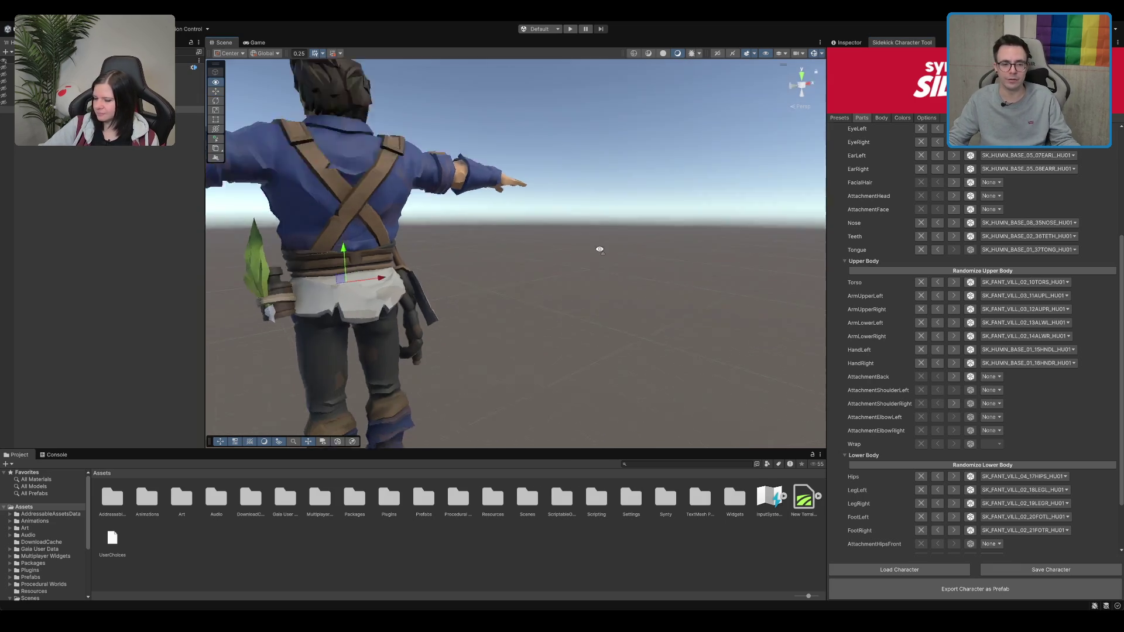
pyautogui.scroll(-3, 505, 234)
pyautogui.scroll(3, 494, 267)
pyautogui.moveTo(592, 258)
pyautogui.mouseDown()
pyautogui.moveTo(476, 275)
pyautogui.moveTo(594, 268)
pyautogui.moveTo(547, 267)
pyautogui.mouseUp()
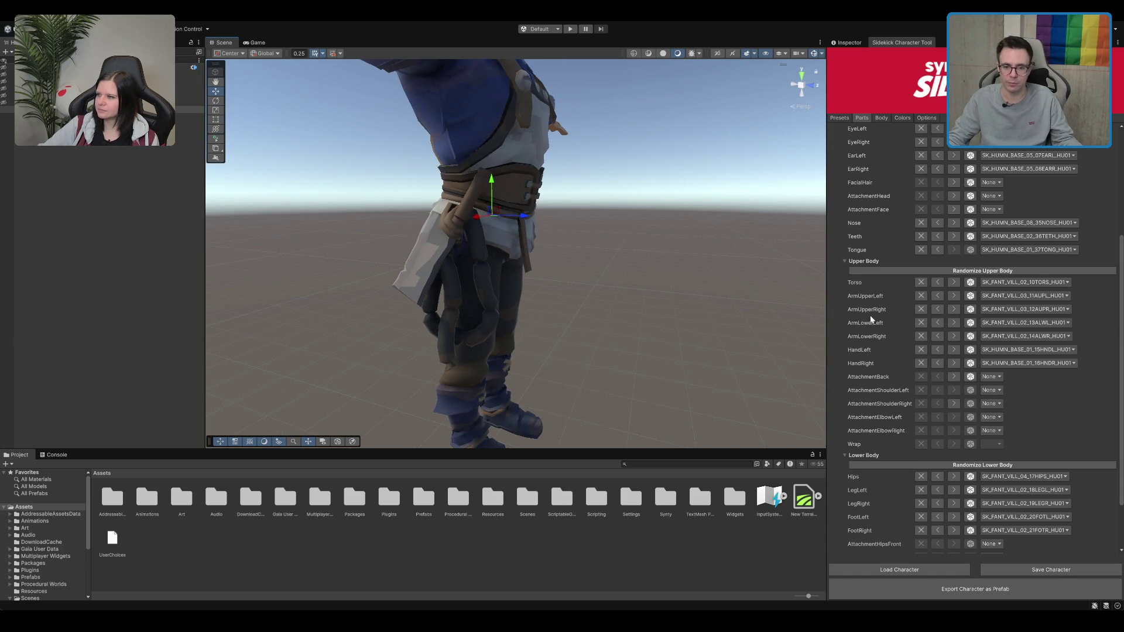
pyautogui.scroll(2, 495, 237)
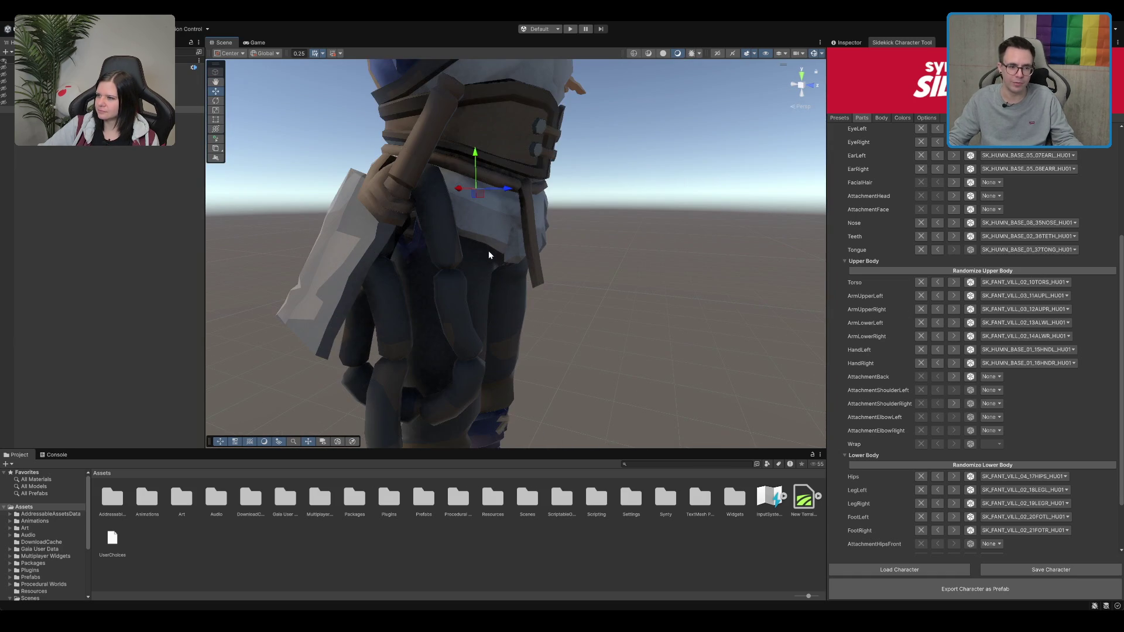
pyautogui.moveTo(489, 251); pyautogui.dragTo(681, 233)
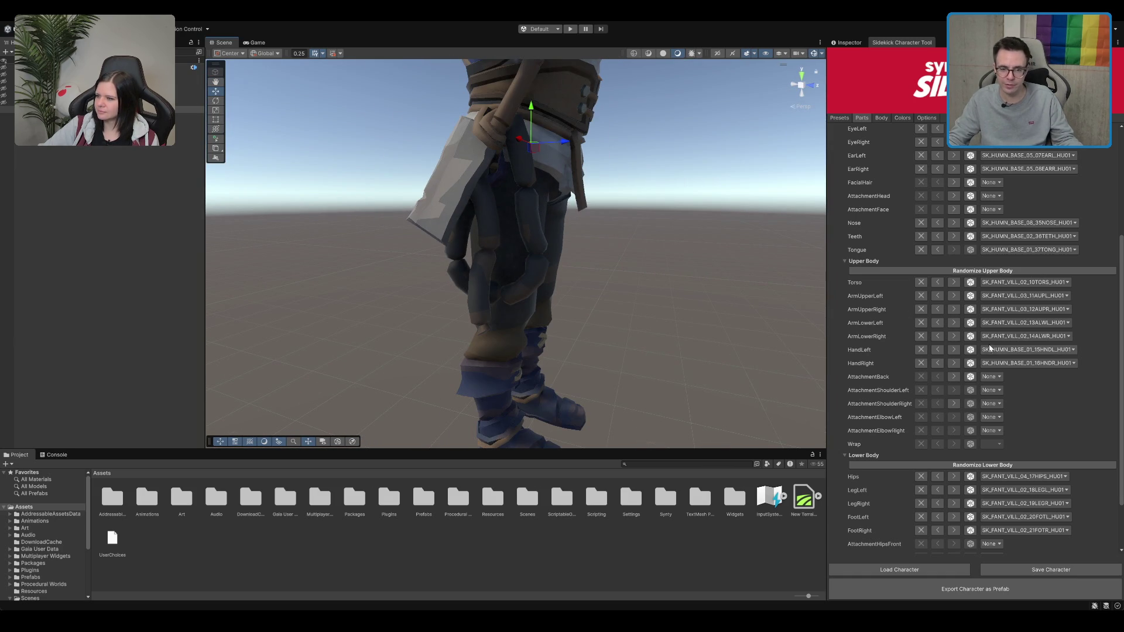
pyautogui.scroll(-3, 862, 339)
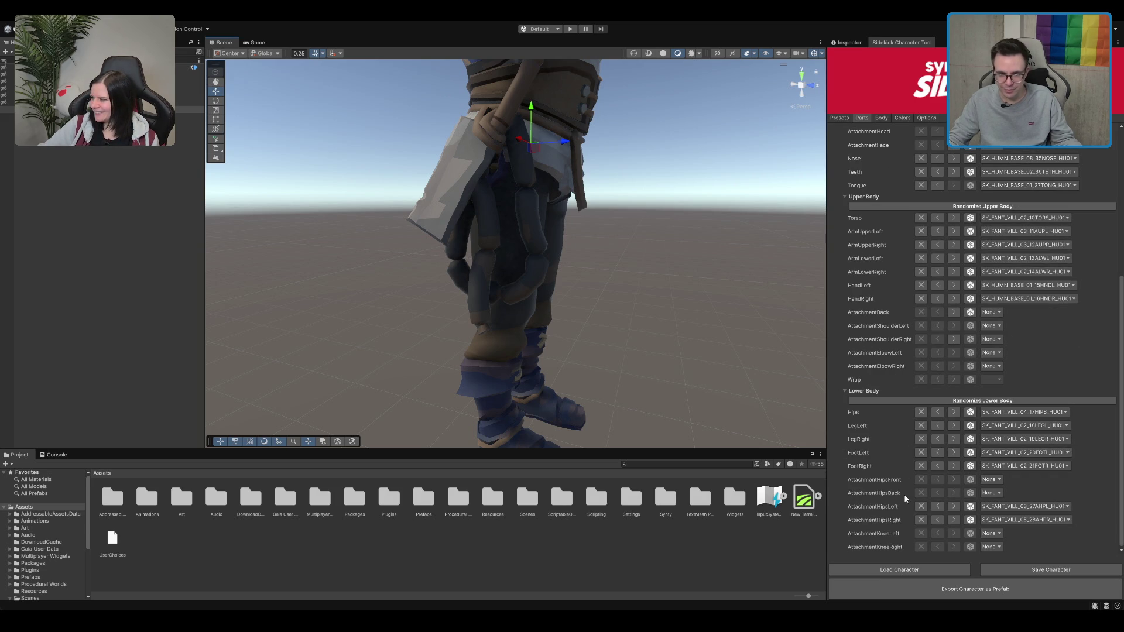
# Preview and revert a left-hip variant, then step the right hip through pouch, holster, white bag
pyautogui.click(954, 507)
pyautogui.click(938, 507)
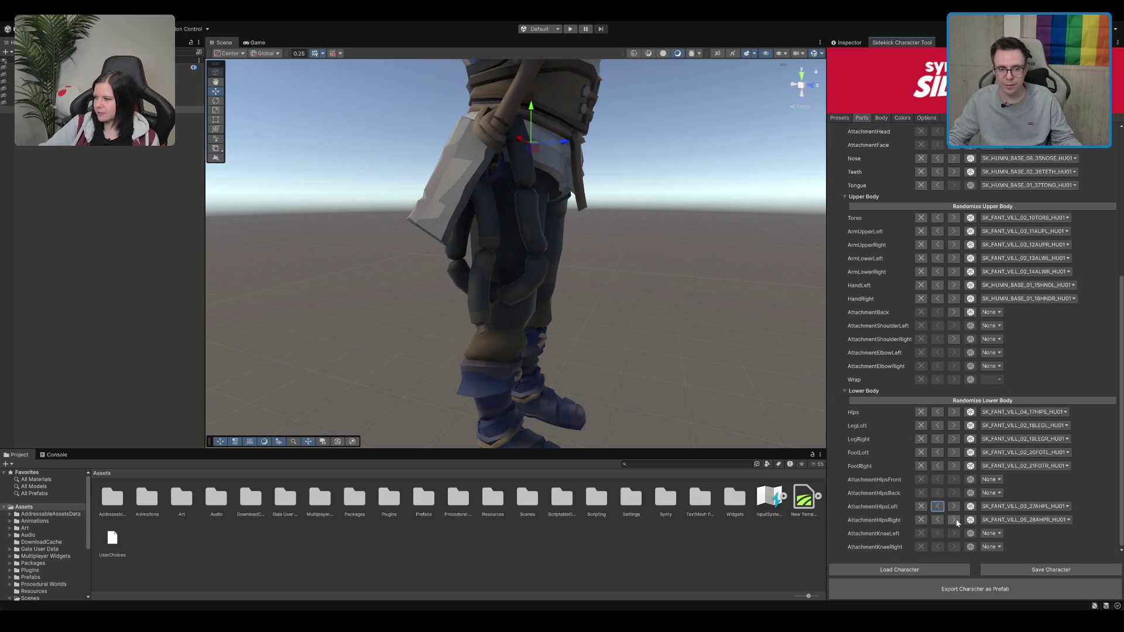
pyautogui.click(954, 520)
pyautogui.click(958, 523)
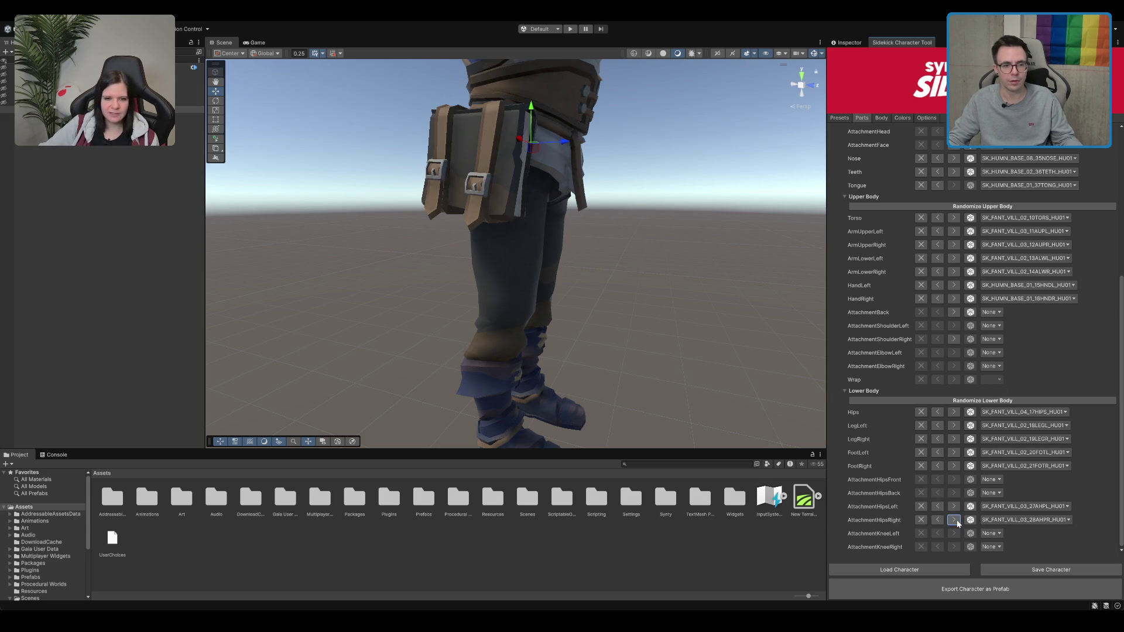
pyautogui.click(958, 522)
pyautogui.click(956, 520)
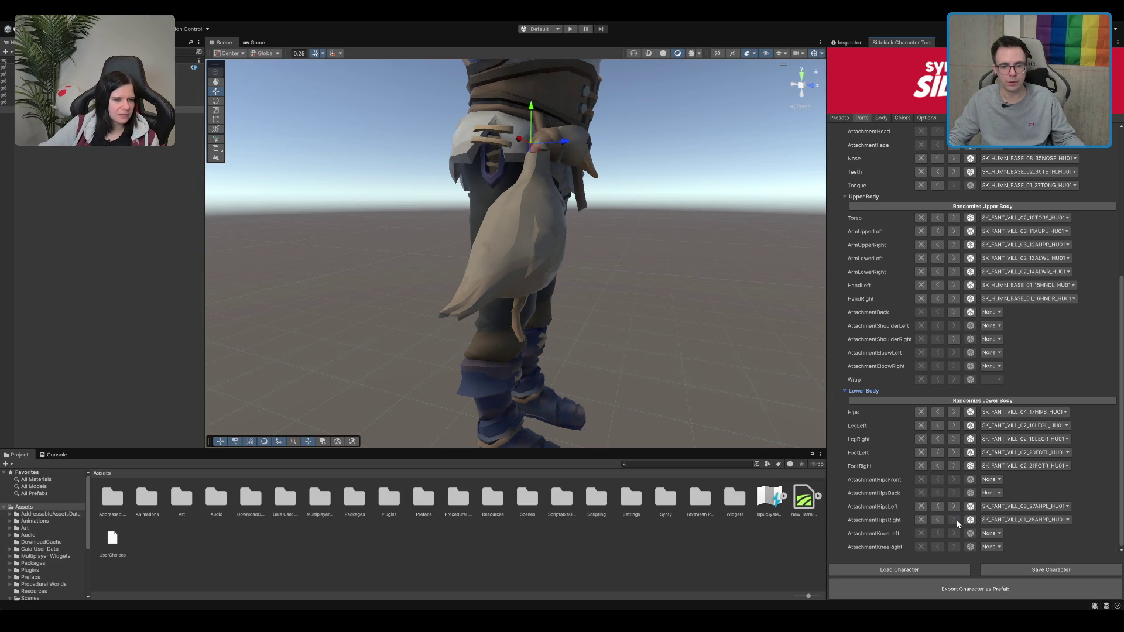
pyautogui.click(942, 521)
pyautogui.click(942, 522)
pyautogui.click(941, 522)
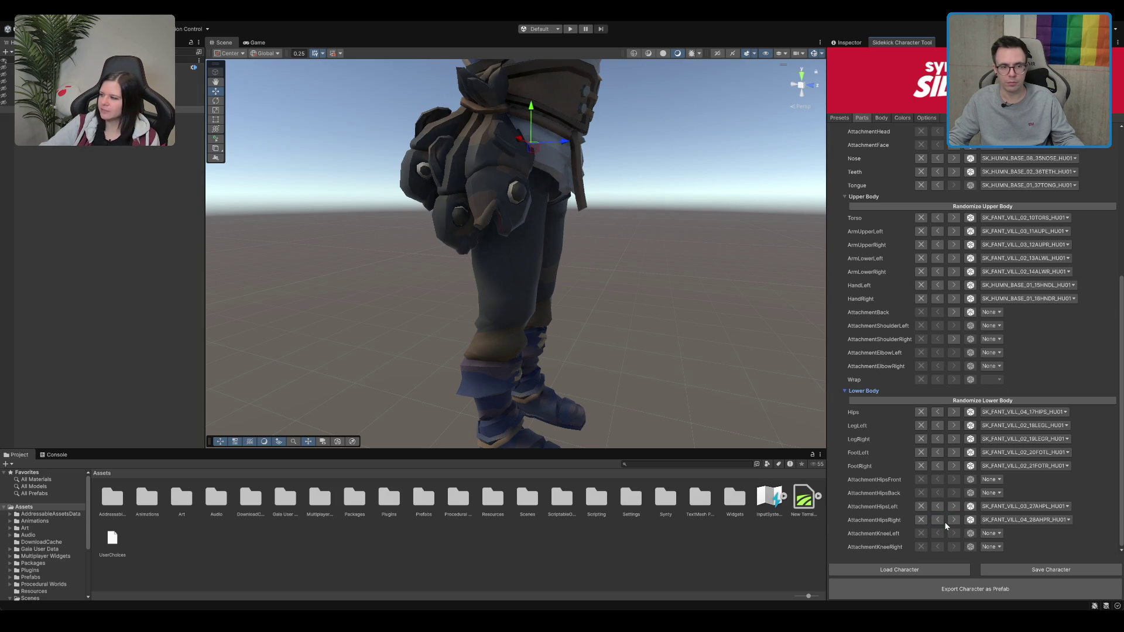
pyautogui.click(944, 522)
# Step right hip past bucket and holster, settling on buckled pouch SK_FANT_VILL_03_28AHPR_HU01
pyautogui.click(940, 521)
pyautogui.click(940, 521)
pyautogui.click(940, 521)
pyautogui.click(941, 521)
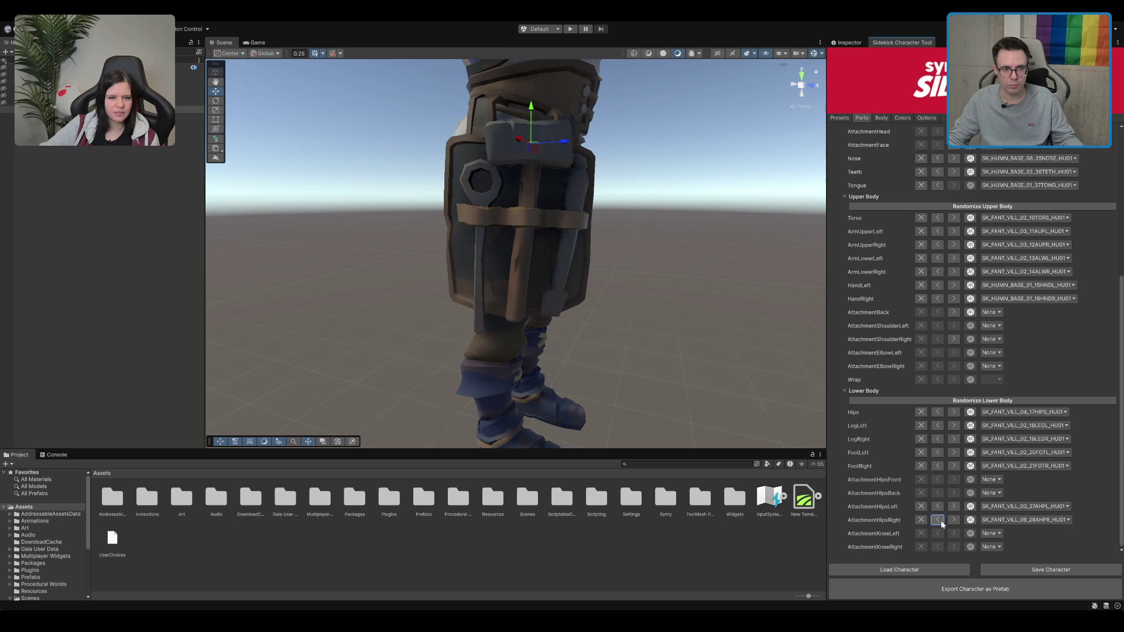
pyautogui.click(941, 522)
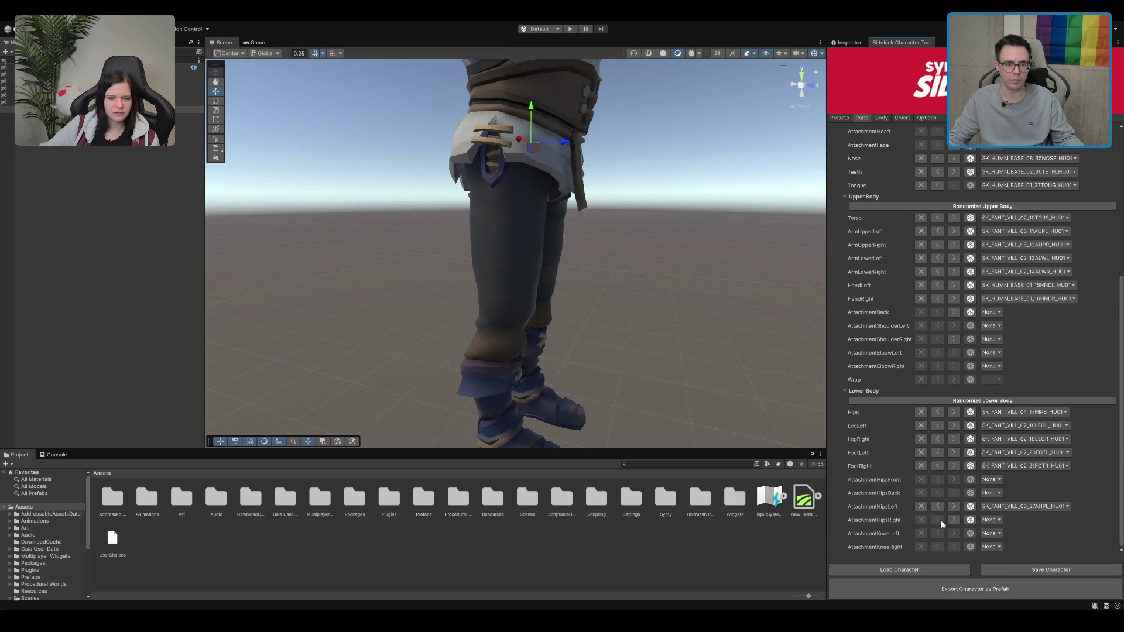
pyautogui.click(955, 521)
pyautogui.click(959, 523)
pyautogui.click(959, 522)
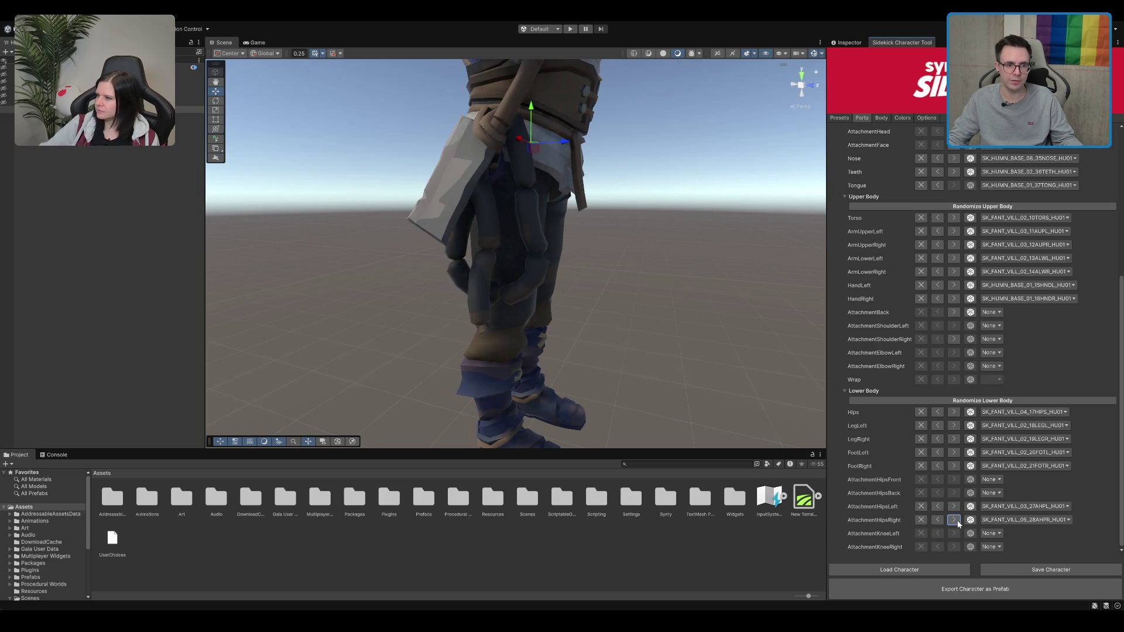
pyautogui.click(958, 523)
pyautogui.click(959, 523)
pyautogui.moveTo(585, 246)
pyautogui.mouseDown()
pyautogui.moveTo(527, 205)
pyautogui.moveTo(557, 197)
pyautogui.moveTo(620, 224)
pyautogui.moveTo(548, 223)
pyautogui.mouseUp()
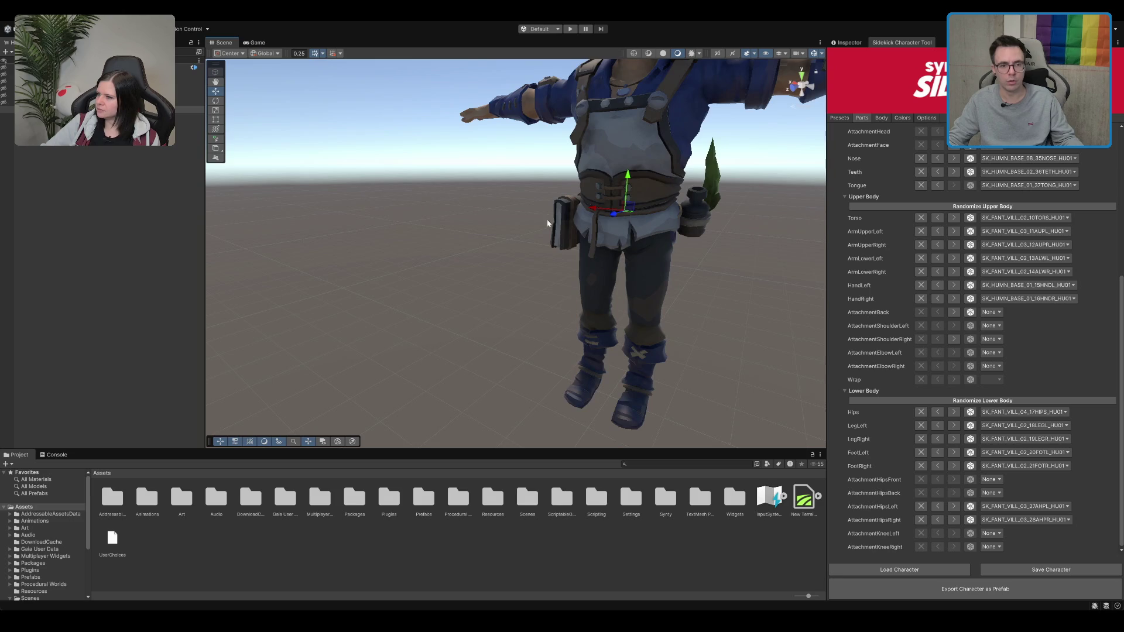
# Frame the whole T-posed character with F, zooming out to fit it
pyautogui.press('f')
pyautogui.scroll(2, 581, 251)
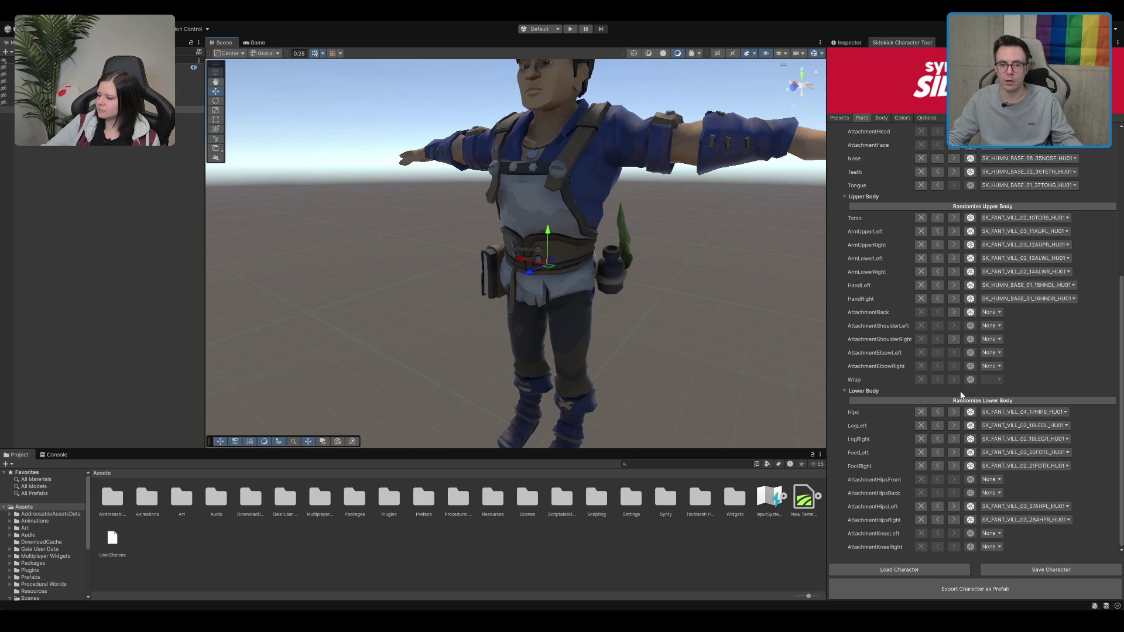
pyautogui.scroll(2, 929, 347)
pyautogui.scroll(4, 929, 347)
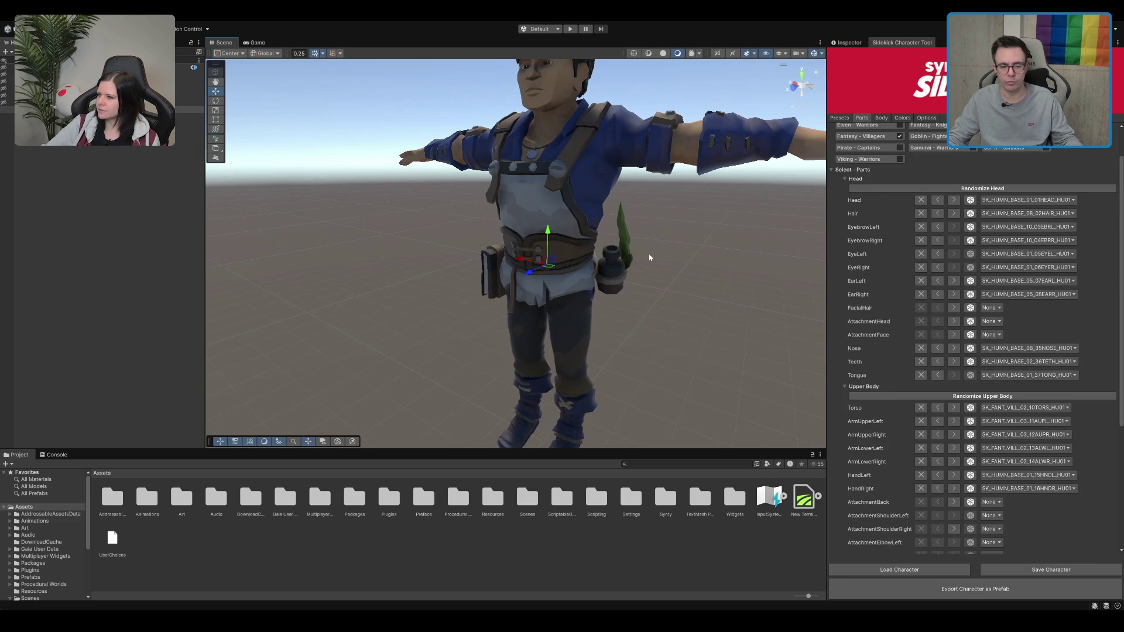
pyautogui.scroll(5, 613, 259)
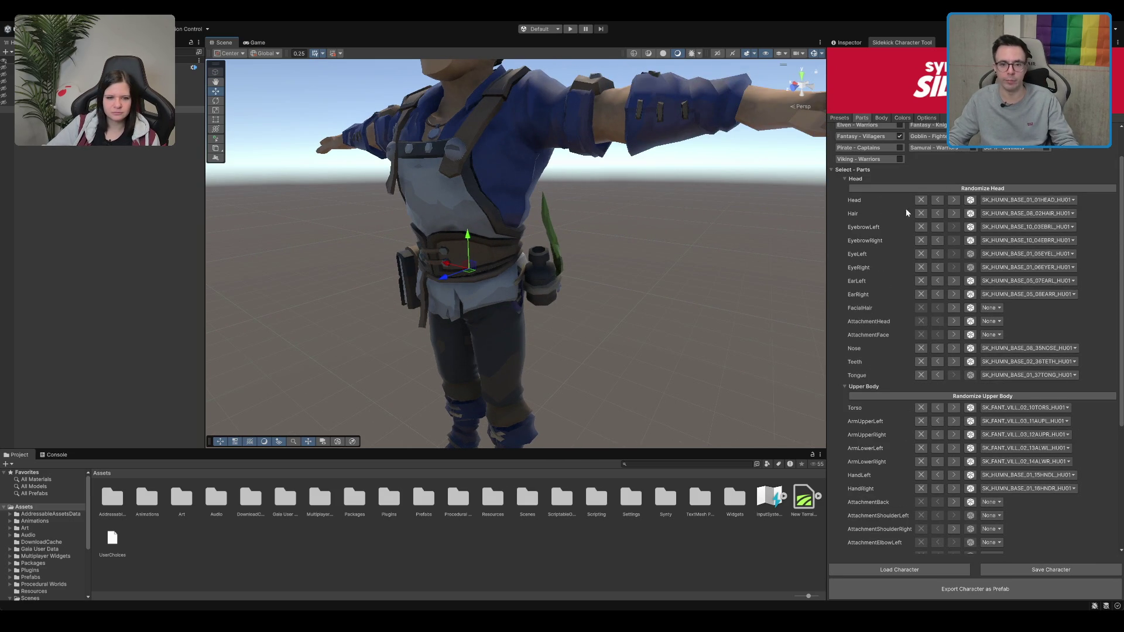
pyautogui.press('f')
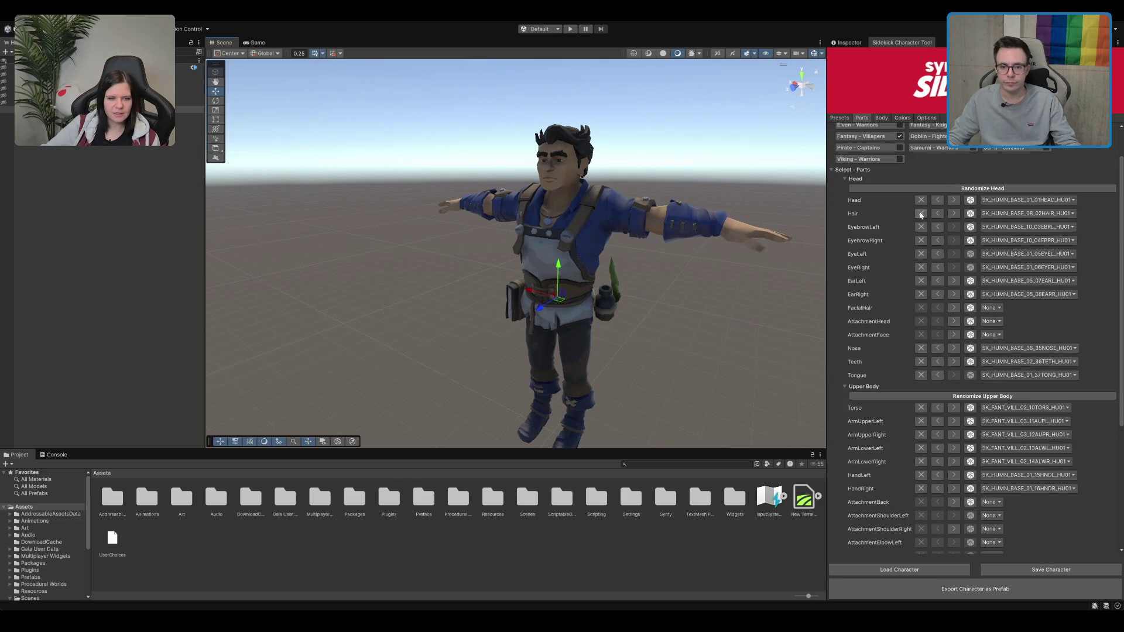
# Step AttachmentHead through the cap options until the character wears the feathered hat
pyautogui.click(954, 322)
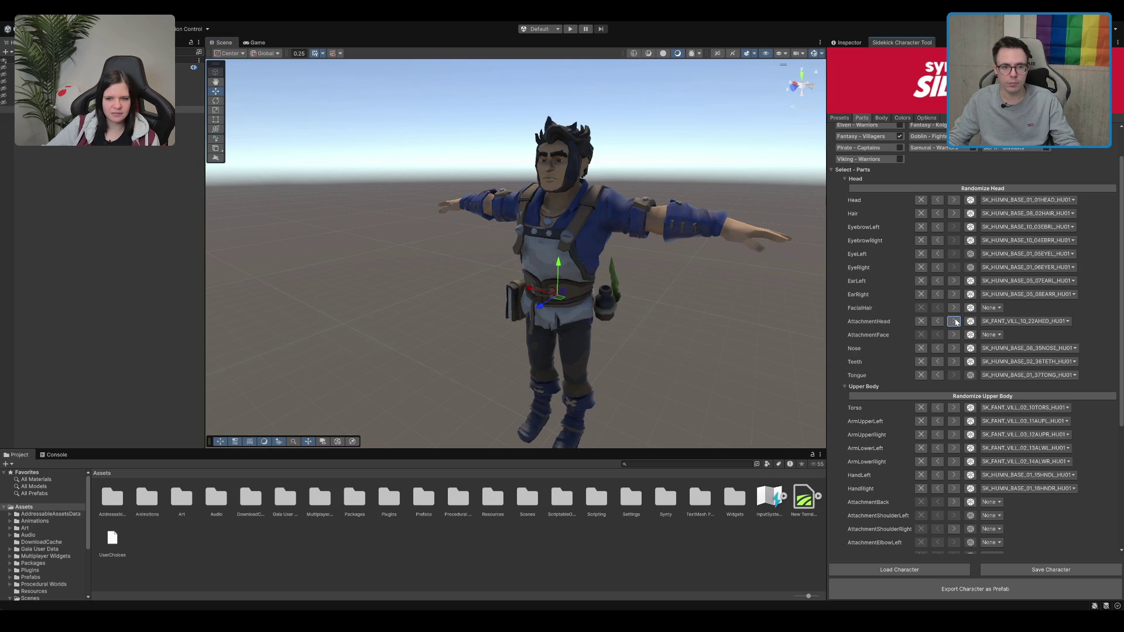
pyautogui.click(955, 322)
pyautogui.click(955, 321)
pyautogui.click(955, 321)
pyautogui.click(955, 322)
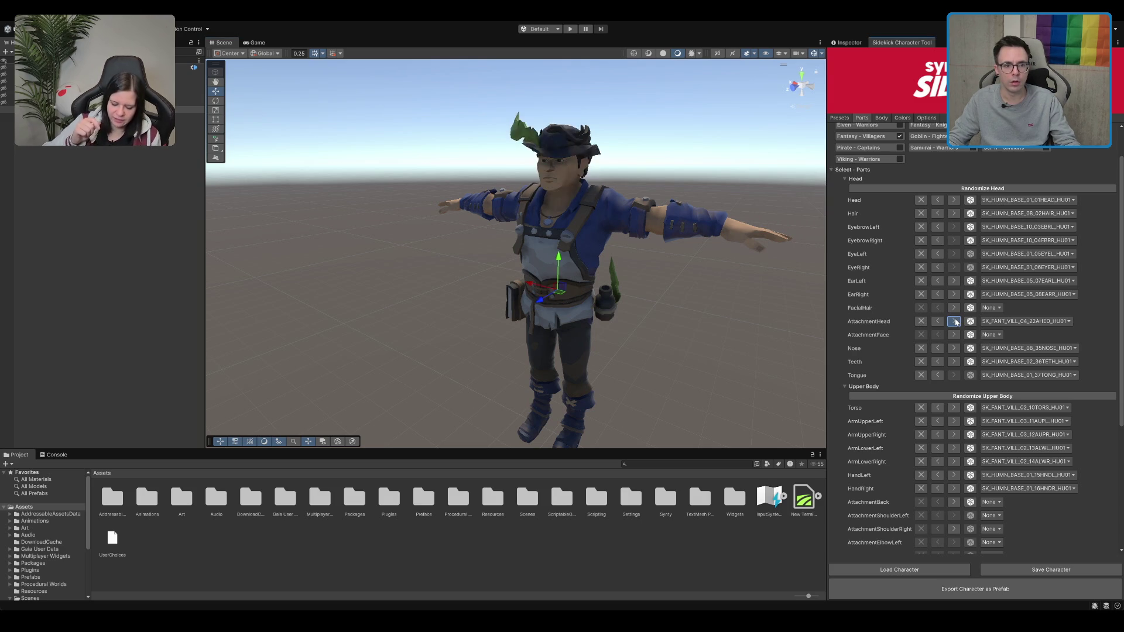
pyautogui.click(955, 321)
pyautogui.click(955, 322)
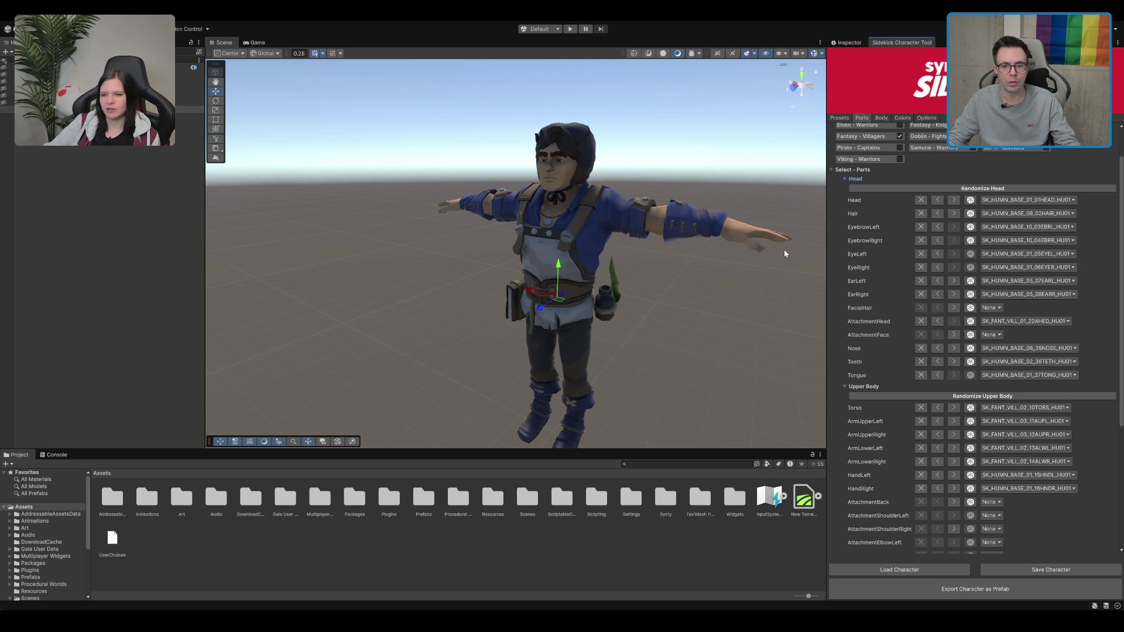
pyautogui.scroll(3, 785, 254)
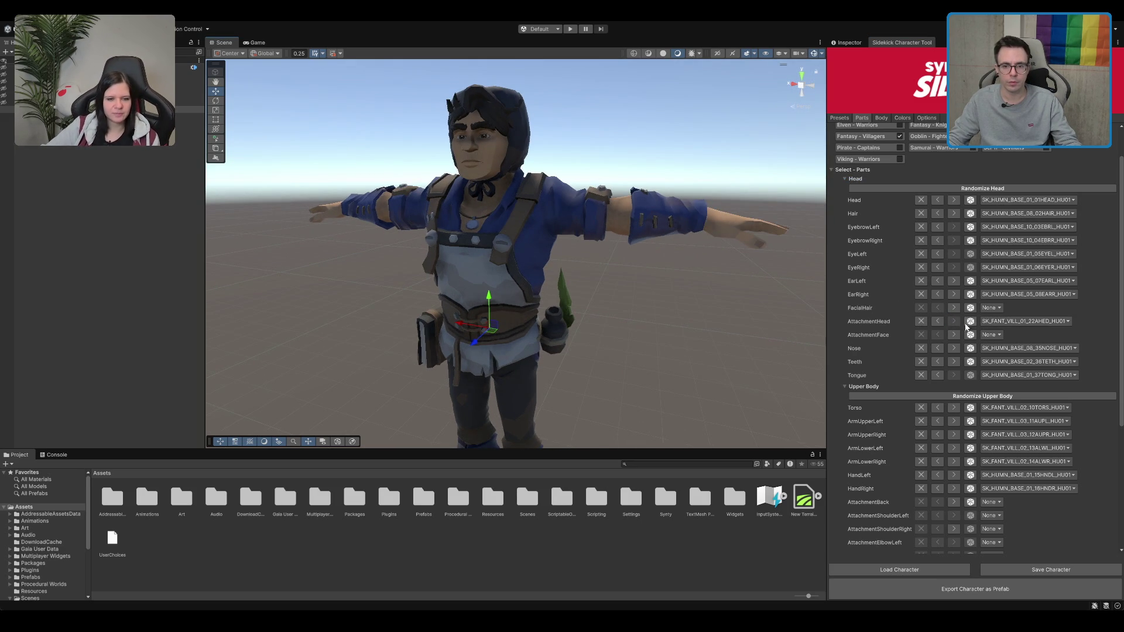
pyautogui.click(942, 322)
pyautogui.click(942, 322)
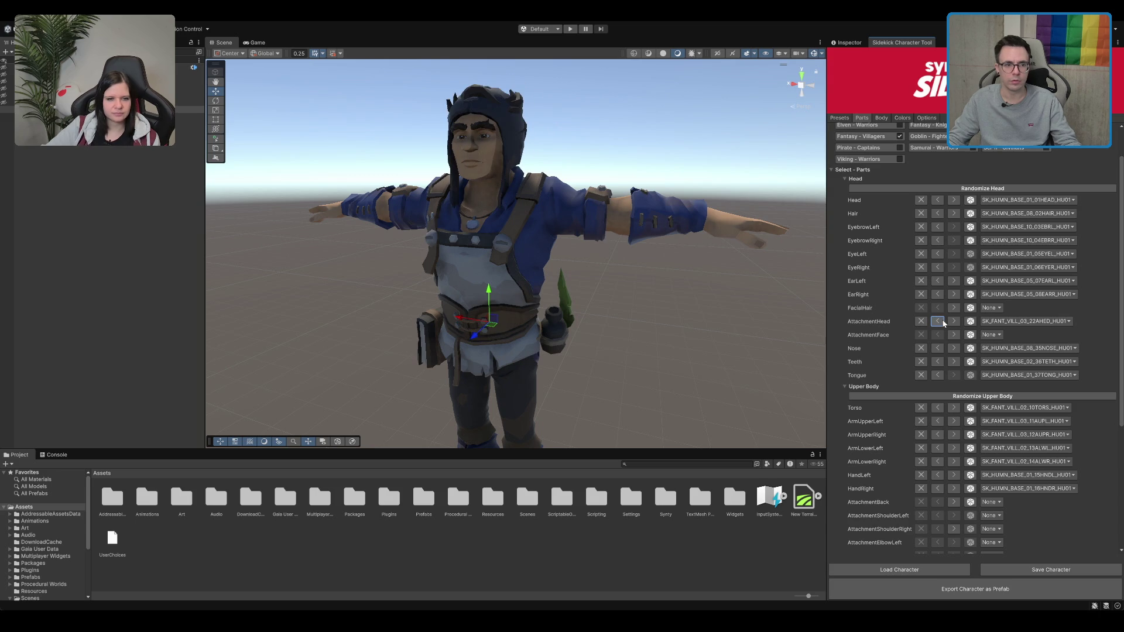
pyautogui.click(942, 323)
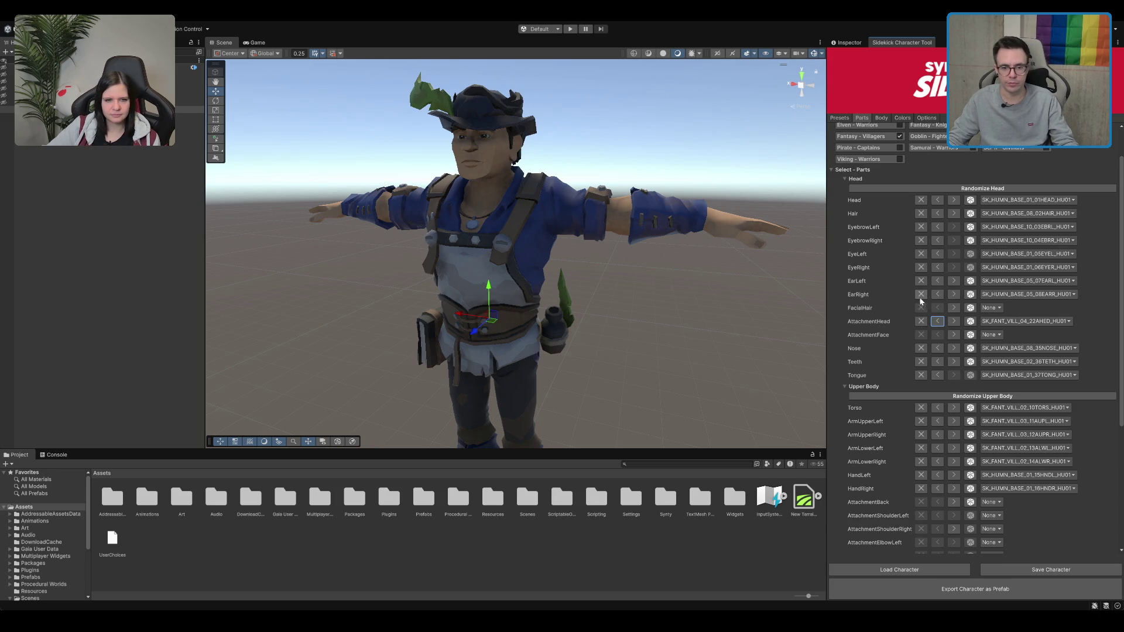
# Set AttachmentFace to the goggles SK_FANT_VILL_01_23FAC_HU01 after briefly trying a pipe
pyautogui.click(954, 334)
pyautogui.click(954, 334)
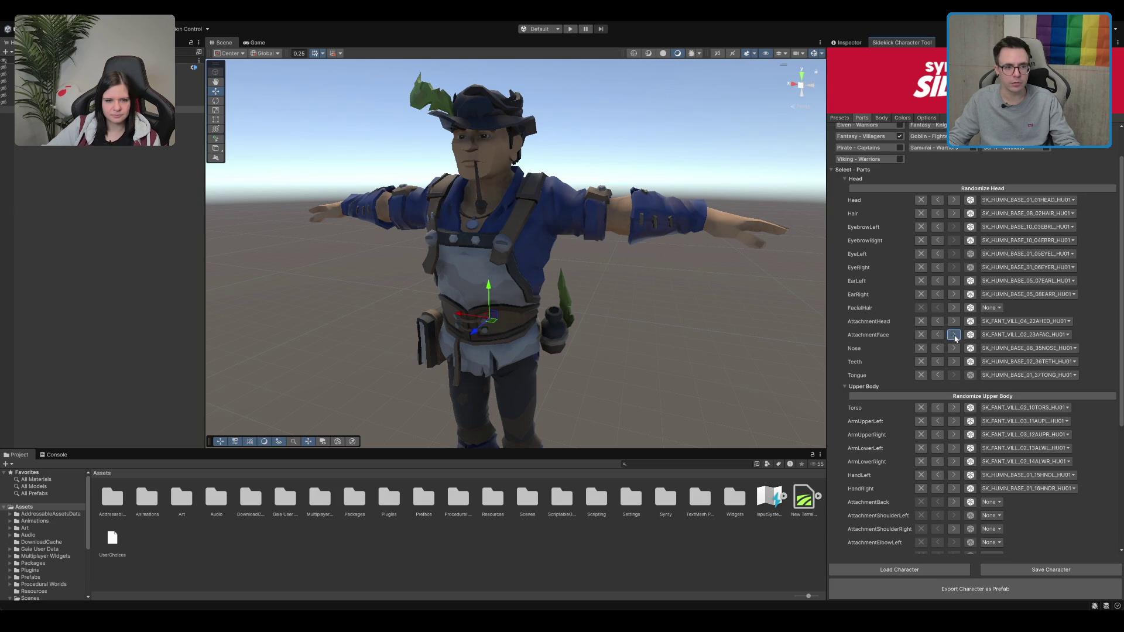
pyautogui.click(953, 334)
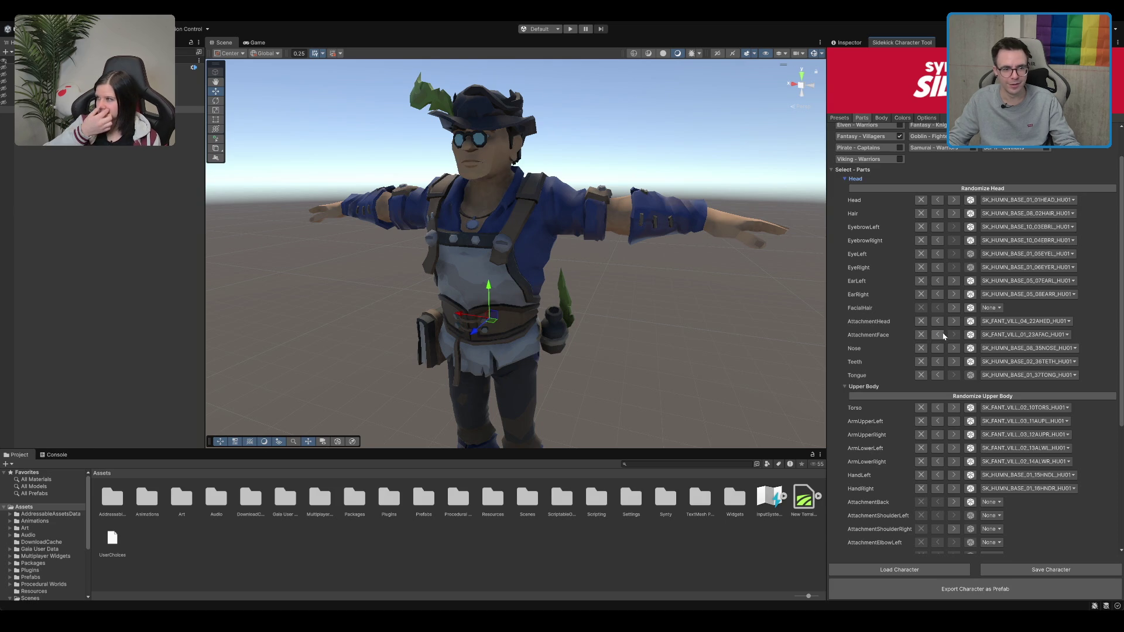
pyautogui.click(940, 335)
pyautogui.click(940, 335)
pyautogui.moveTo(732, 234)
pyautogui.mouseDown()
pyautogui.moveTo(673, 223)
pyautogui.moveTo(693, 208)
pyautogui.moveTo(576, 259)
pyautogui.moveTo(566, 194)
pyautogui.mouseUp()
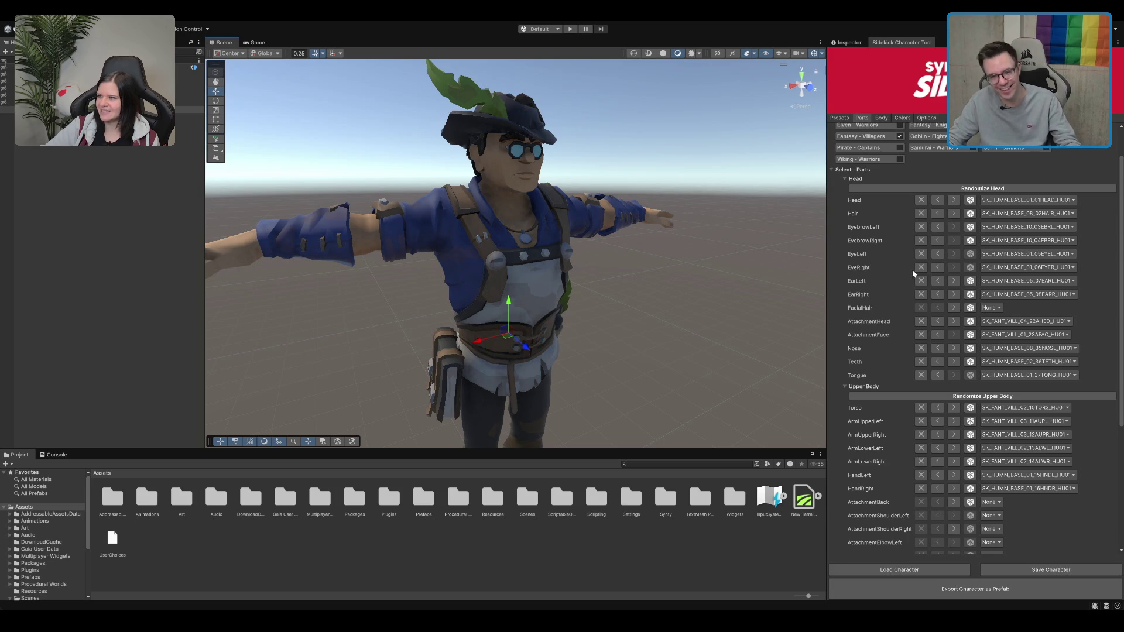
# Advance the Hair part once to give the villager long dark hair under the feathered hat
pyautogui.scroll(2, 912, 269)
pyautogui.scroll(-1, 913, 320)
pyautogui.scroll(1, 905, 333)
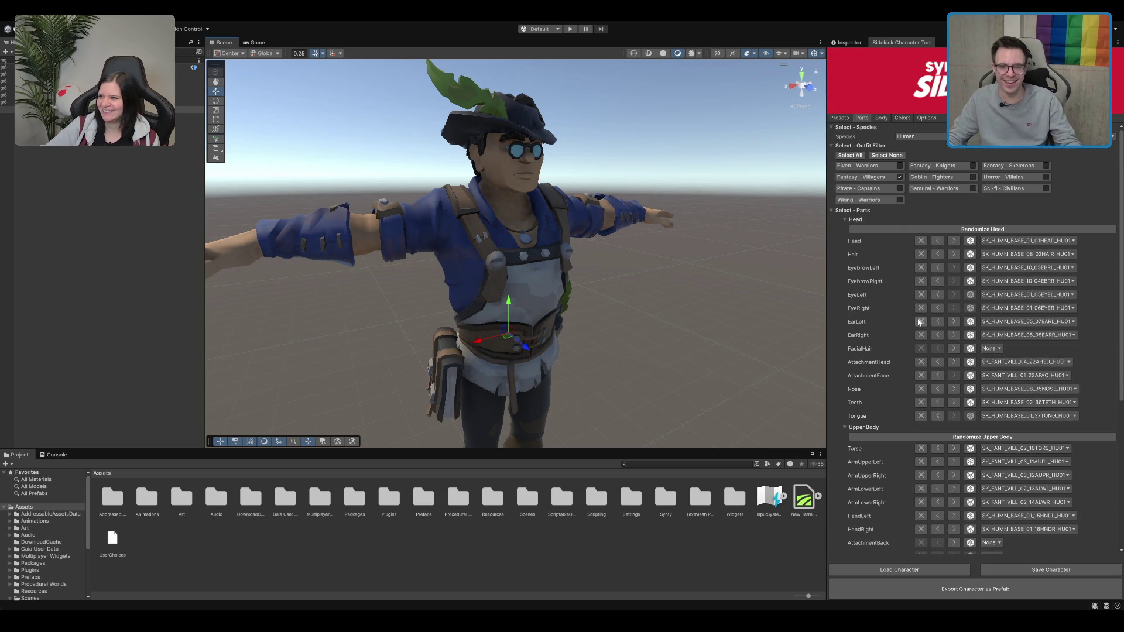
pyautogui.scroll(-6, 911, 288)
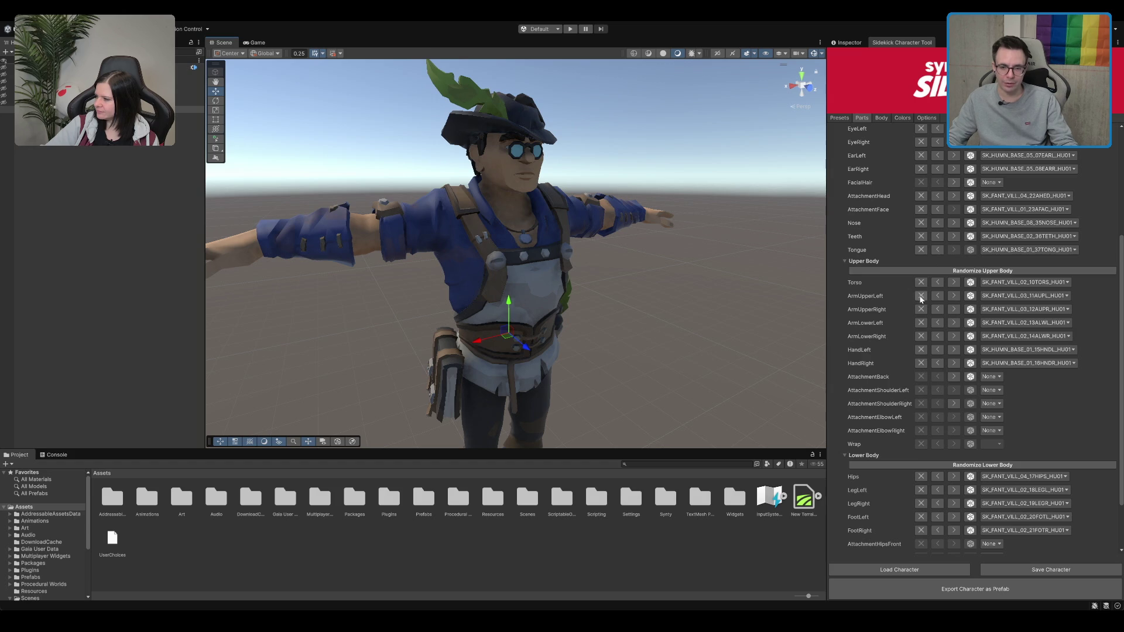
pyautogui.scroll(-2, 913, 305)
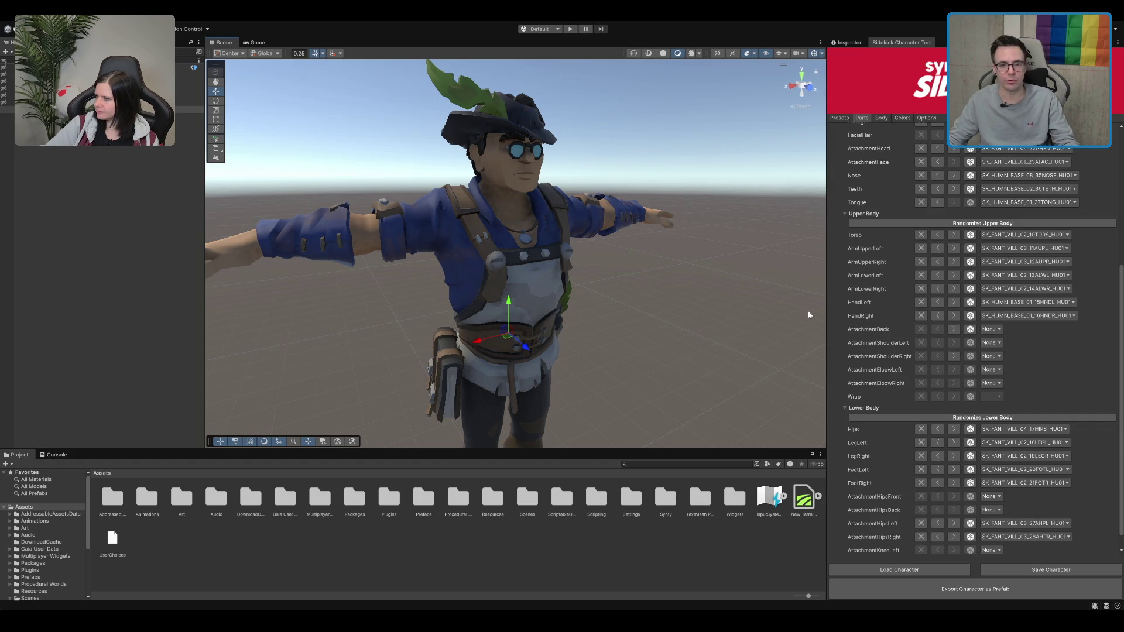
pyautogui.moveTo(504, 179); pyautogui.dragTo(582, 176)
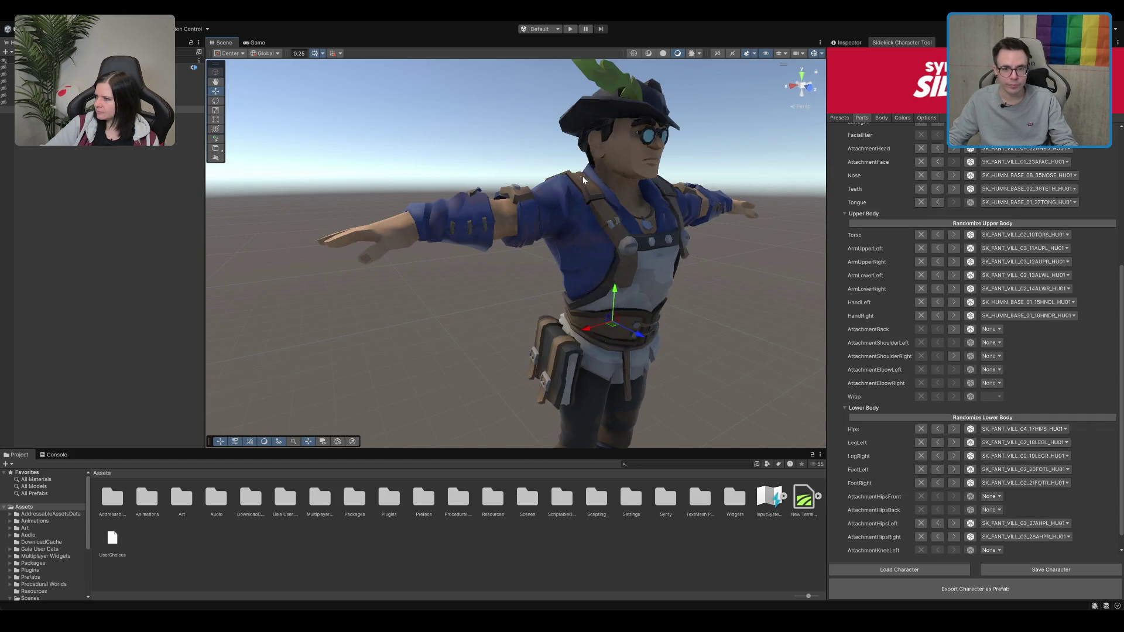
pyautogui.scroll(3, 582, 177)
pyautogui.scroll(8, 881, 317)
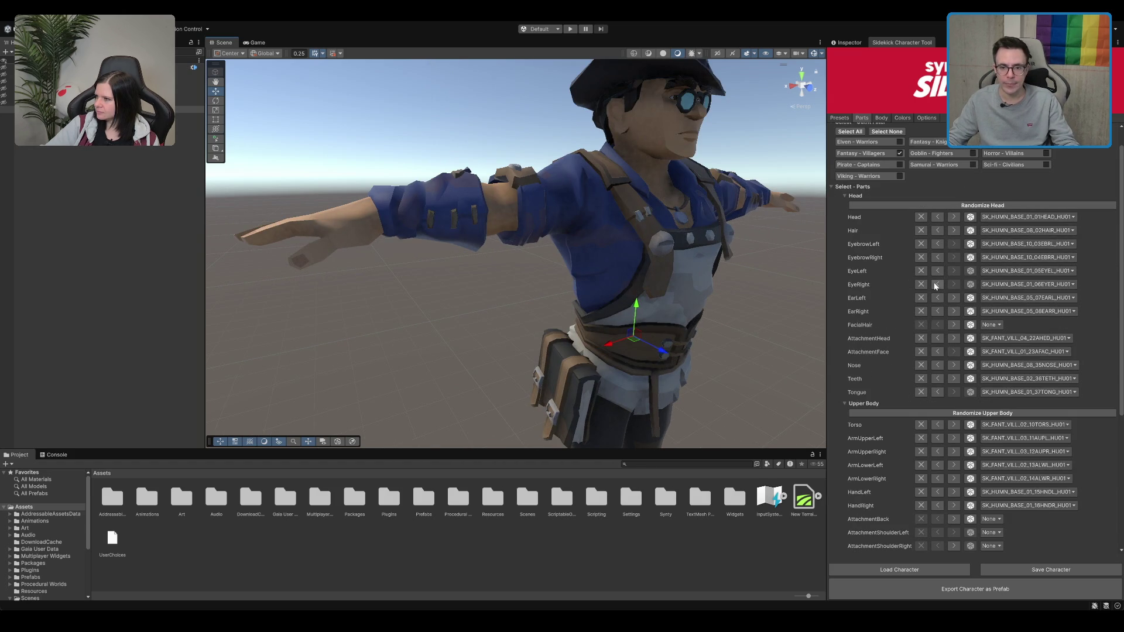
pyautogui.click(956, 232)
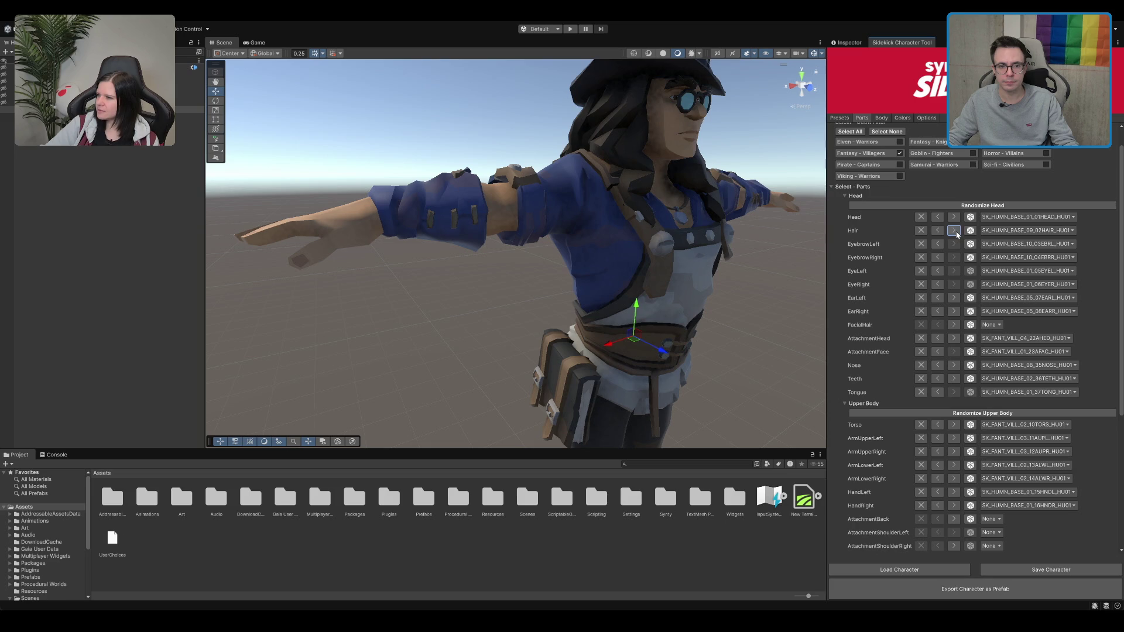
# Step back through hair styles, from bun past short spiky hair, then remove the hair
pyautogui.click(956, 231)
pyautogui.moveTo(527, 193); pyautogui.dragTo(624, 189)
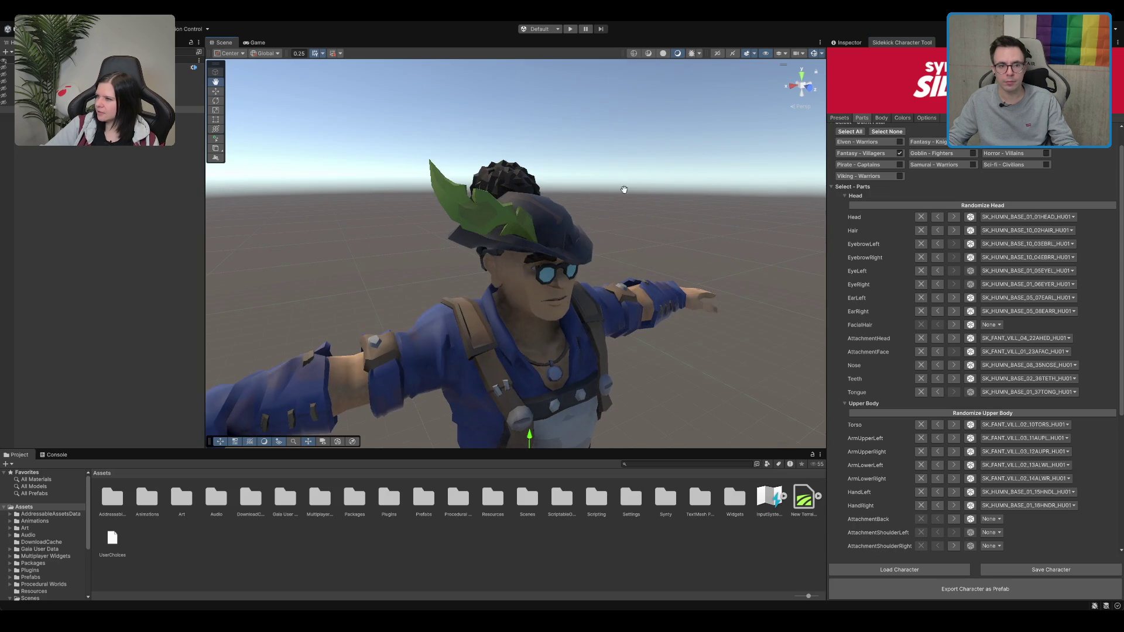
pyautogui.click(936, 231)
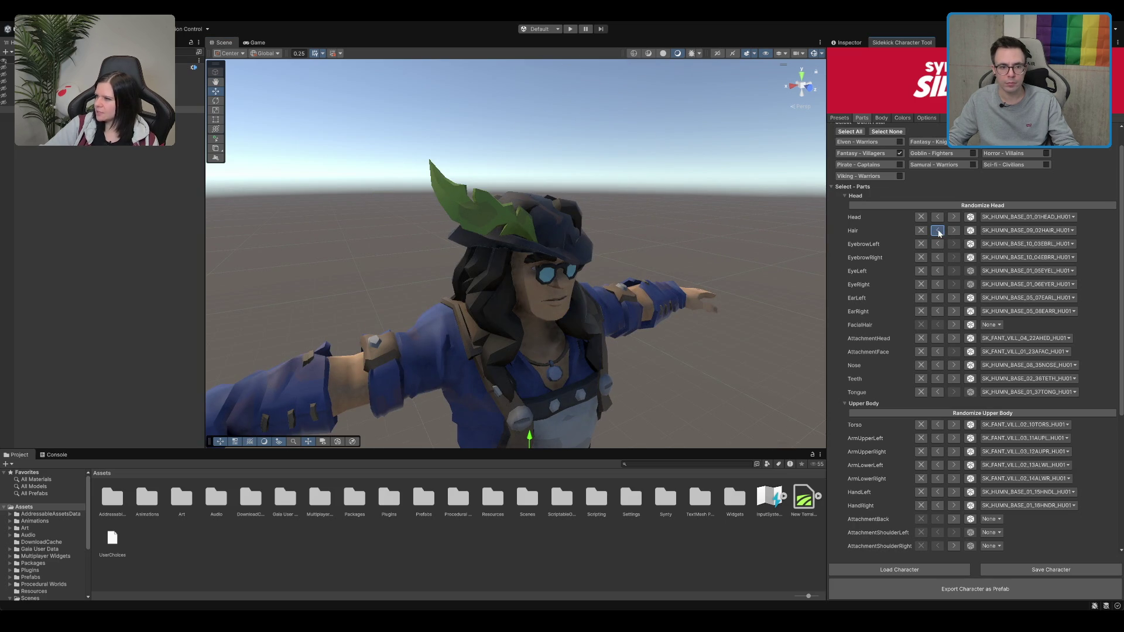
pyautogui.click(938, 231)
pyautogui.click(938, 232)
pyautogui.click(938, 232)
pyautogui.click(938, 232)
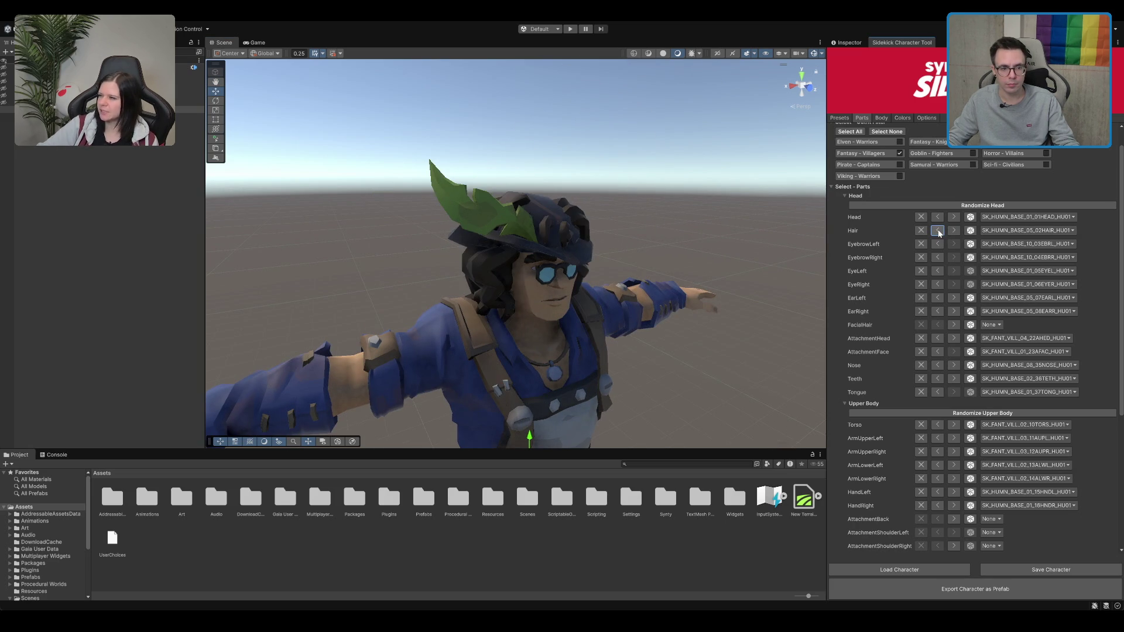
pyautogui.click(938, 232)
pyautogui.click(938, 232)
pyautogui.click(938, 232)
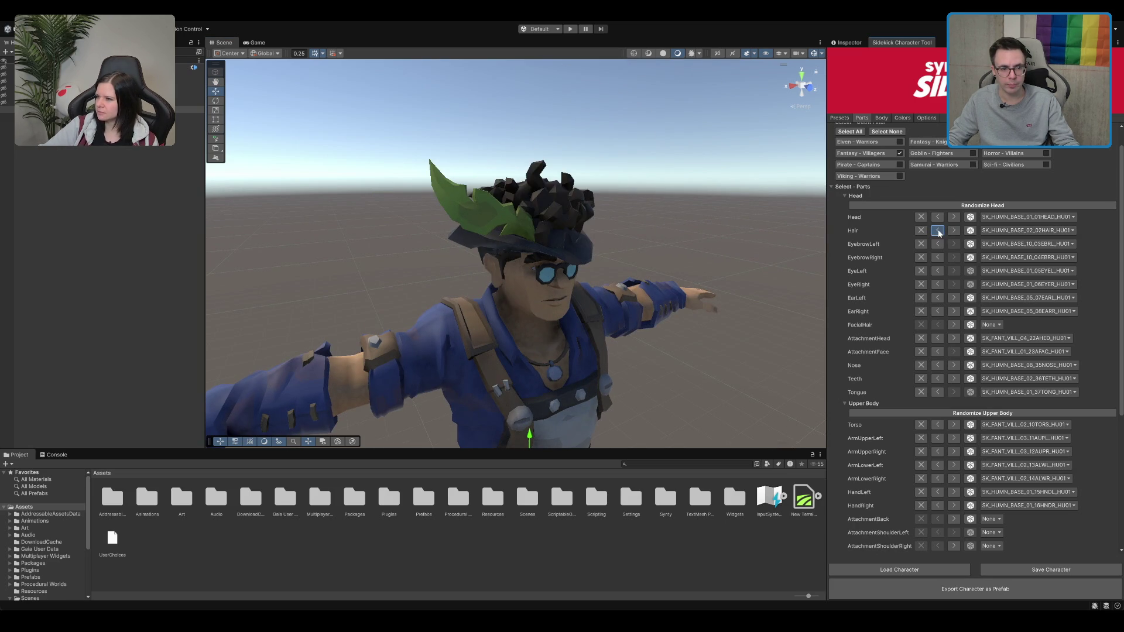
pyautogui.click(938, 232)
pyautogui.click(925, 231)
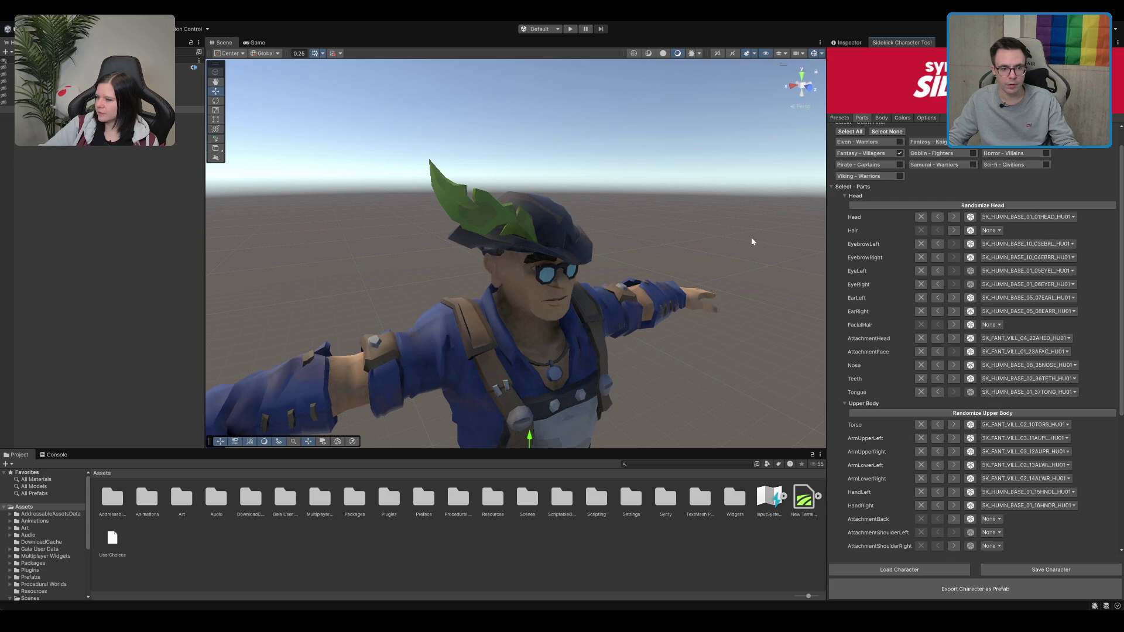
# Add hair back and cycle forward to the bushy curly SK_FANT_VILL_01_02HAIR_HU01 style
pyautogui.moveTo(750, 237); pyautogui.dragTo(702, 243)
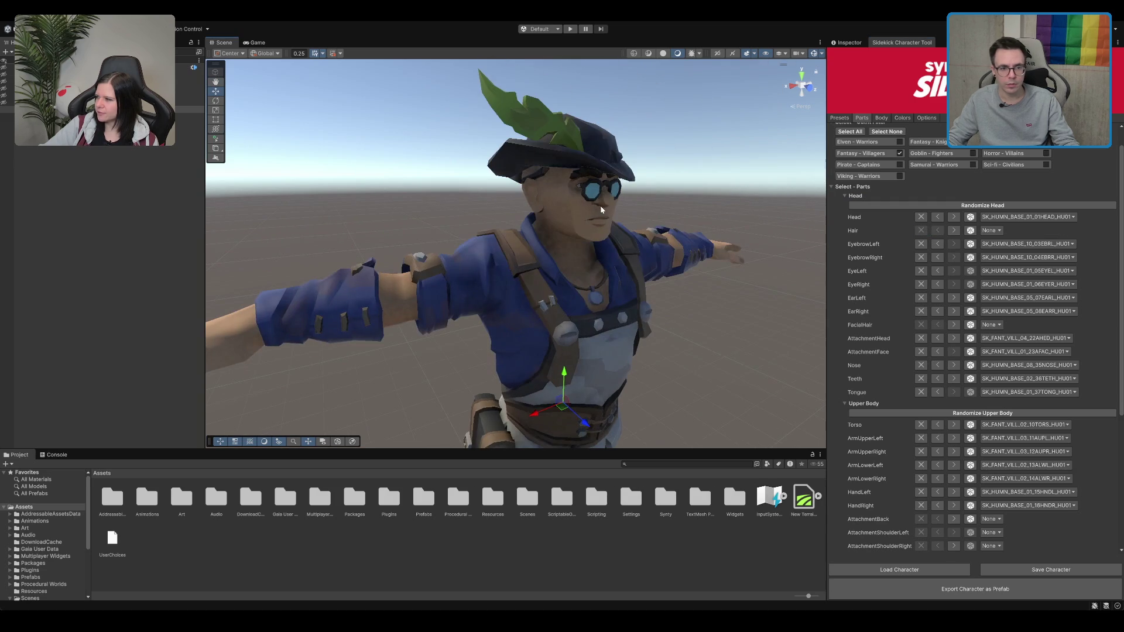
pyautogui.click(953, 232)
pyautogui.click(954, 232)
pyautogui.click(953, 231)
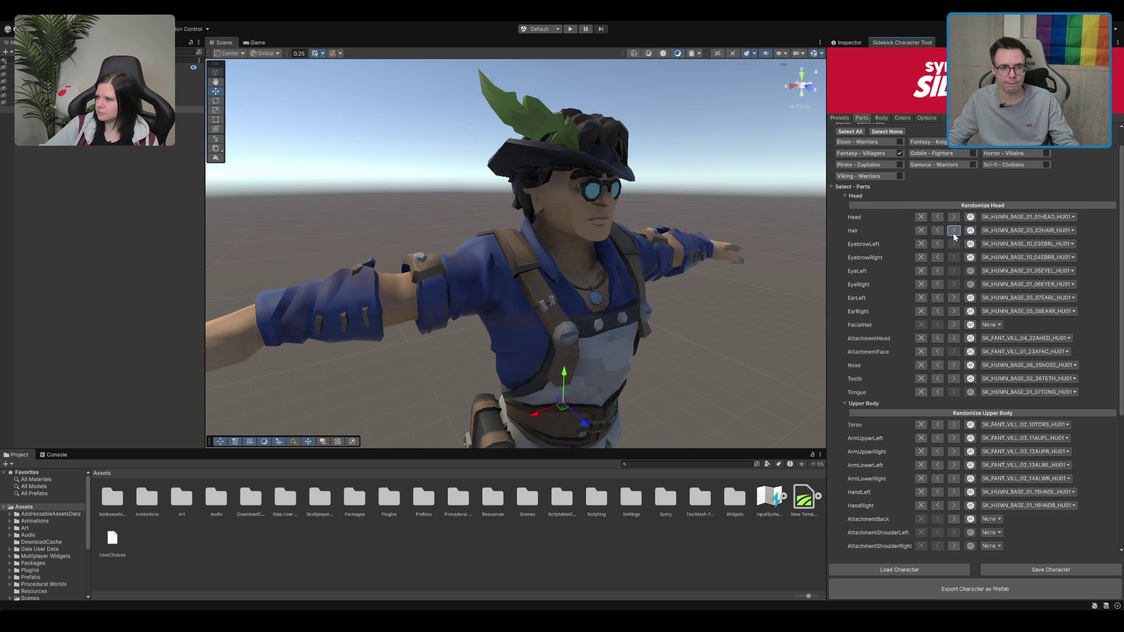
pyautogui.click(953, 232)
pyautogui.click(953, 232)
pyautogui.click(953, 232)
pyautogui.click(953, 232)
pyautogui.click(954, 232)
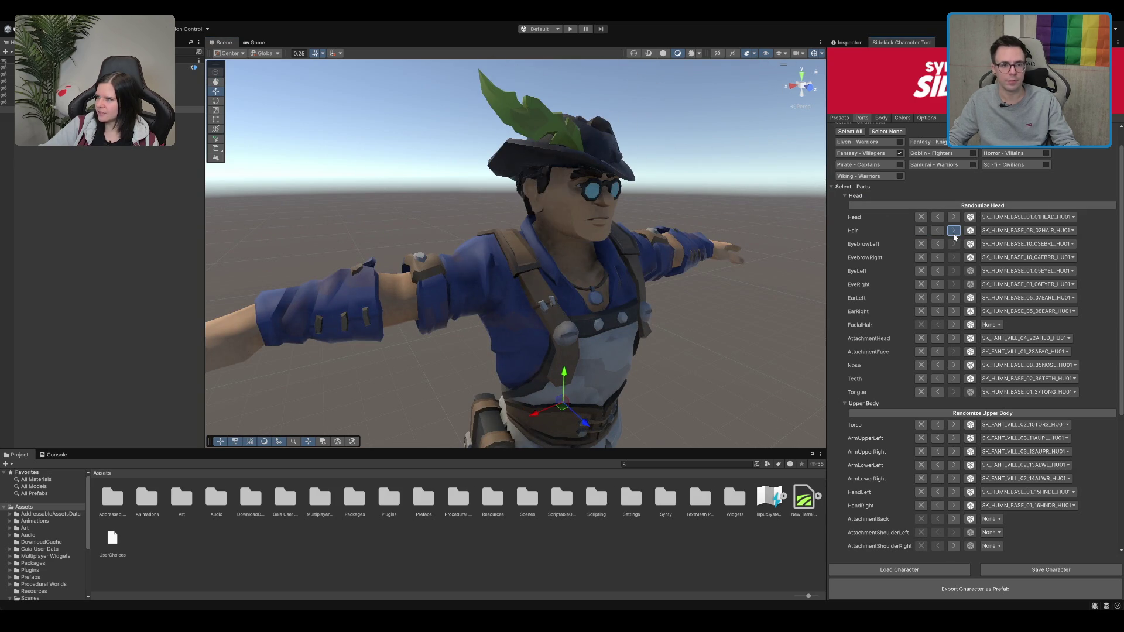
pyautogui.click(954, 232)
pyautogui.click(953, 232)
pyautogui.click(953, 232)
pyautogui.click(953, 232)
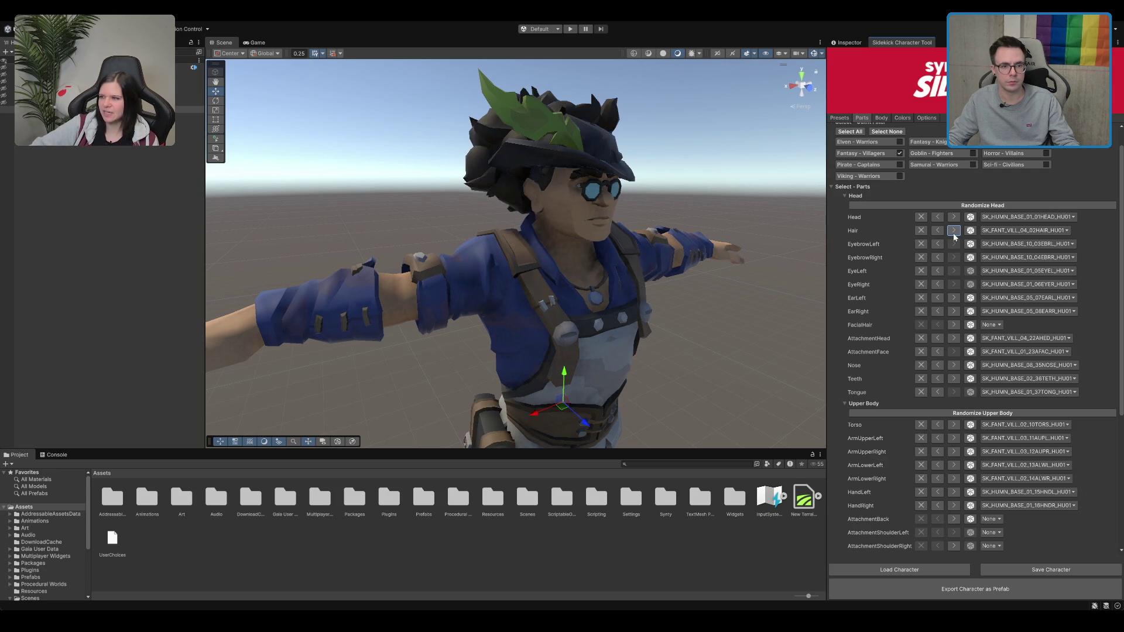
pyautogui.click(953, 232)
pyautogui.click(953, 232)
pyautogui.click(953, 232)
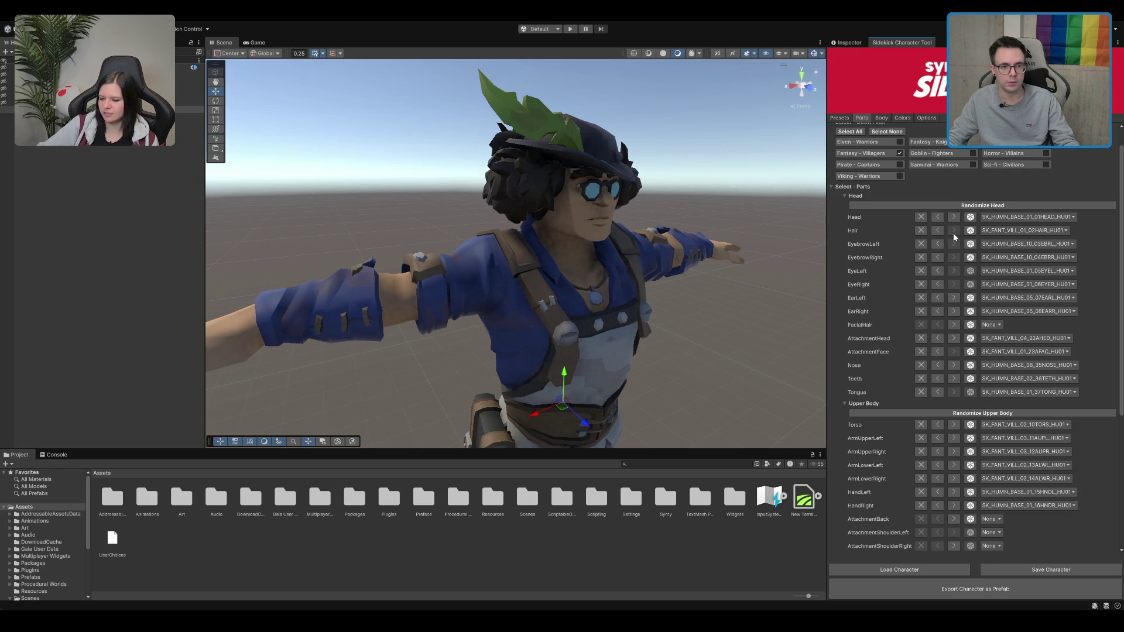
pyautogui.moveTo(609, 193)
pyautogui.mouseDown()
pyautogui.moveTo(678, 169)
pyautogui.moveTo(585, 181)
pyautogui.moveTo(652, 170)
pyautogui.mouseUp()
# Compare neighbouring hairstyles from several angles and settle back on the bushy HAIR_01
pyautogui.scroll(-5, 653, 185)
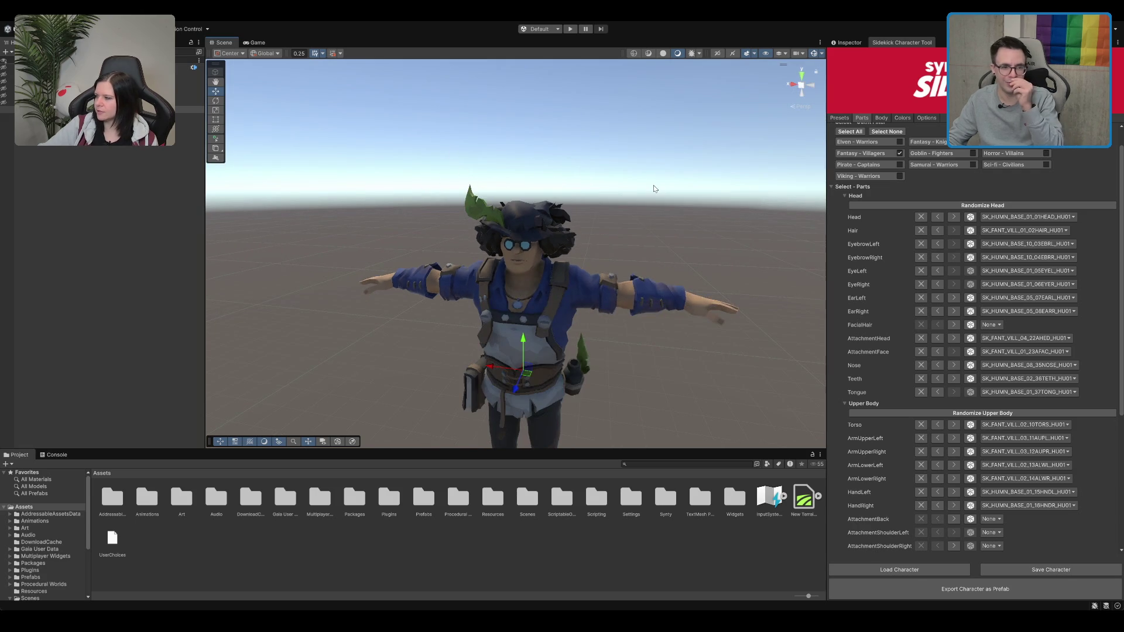
pyautogui.scroll(5, 580, 203)
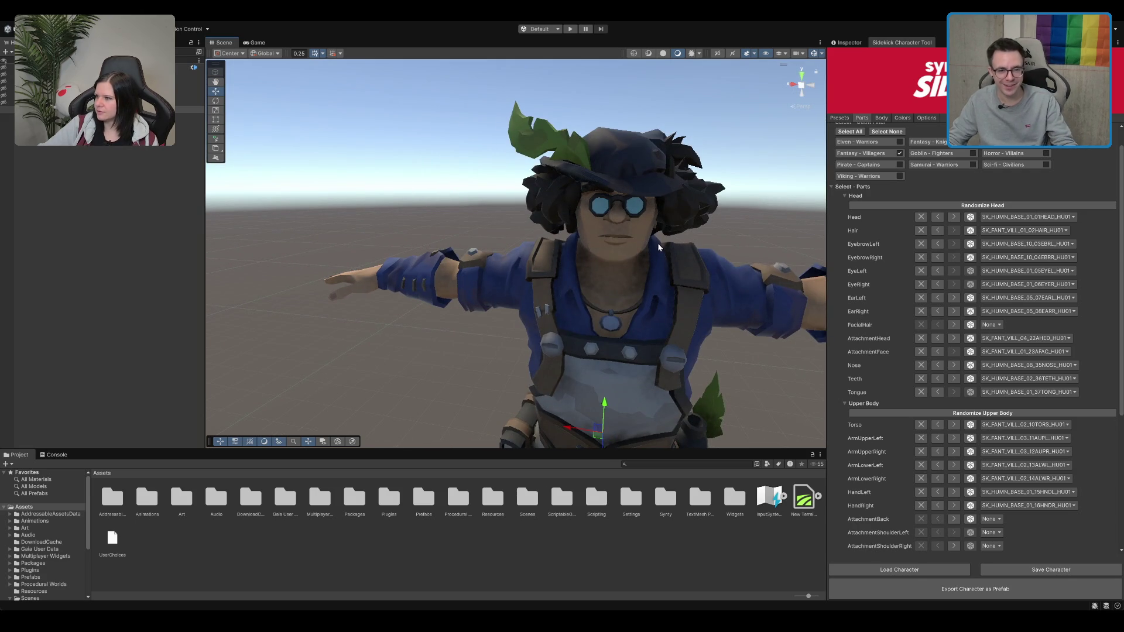
pyautogui.moveTo(602, 255)
pyautogui.mouseDown()
pyautogui.moveTo(640, 238)
pyautogui.moveTo(627, 228)
pyautogui.moveTo(632, 208)
pyautogui.moveTo(494, 221)
pyautogui.moveTo(534, 199)
pyautogui.mouseUp()
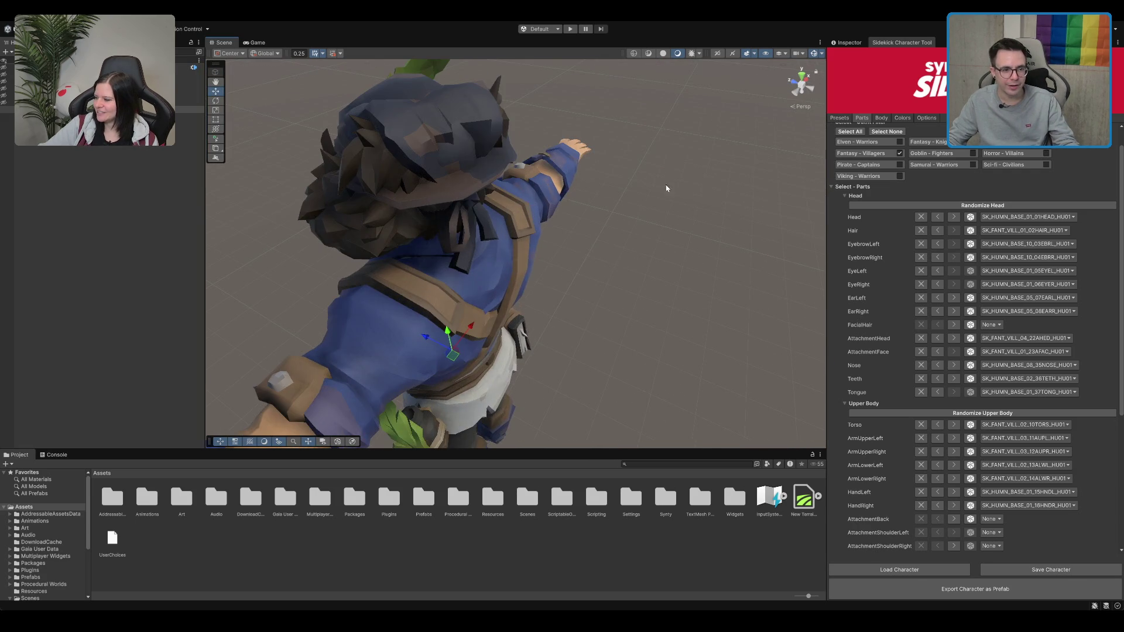
pyautogui.moveTo(667, 188)
pyautogui.mouseDown()
pyautogui.moveTo(554, 184)
pyautogui.moveTo(663, 174)
pyautogui.moveTo(707, 267)
pyautogui.mouseUp()
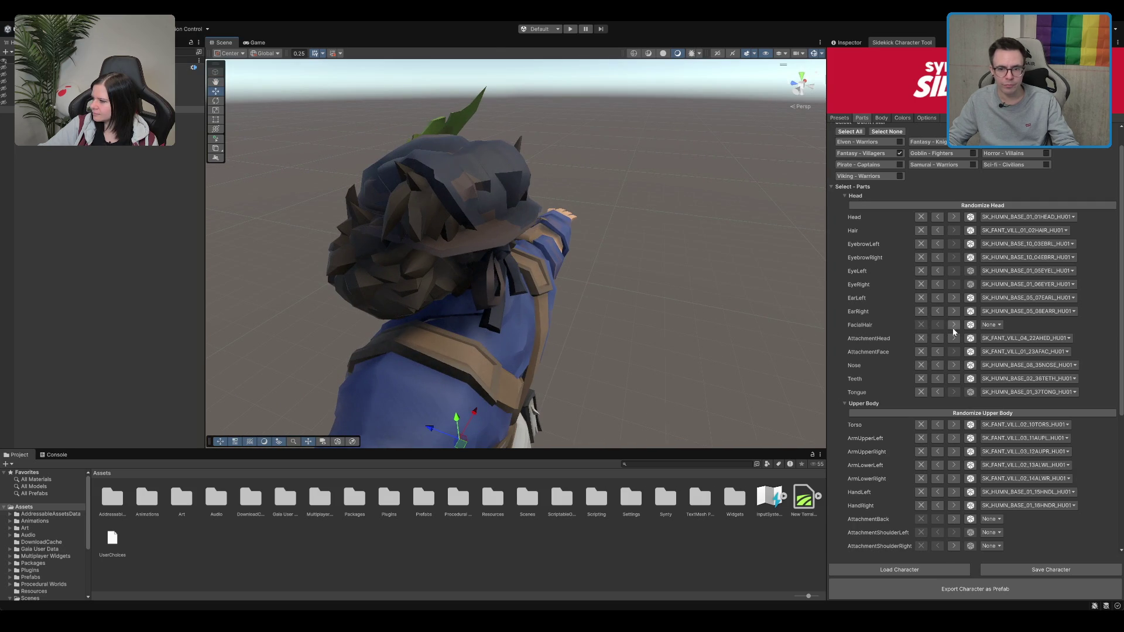
pyautogui.click(937, 230)
pyautogui.click(954, 231)
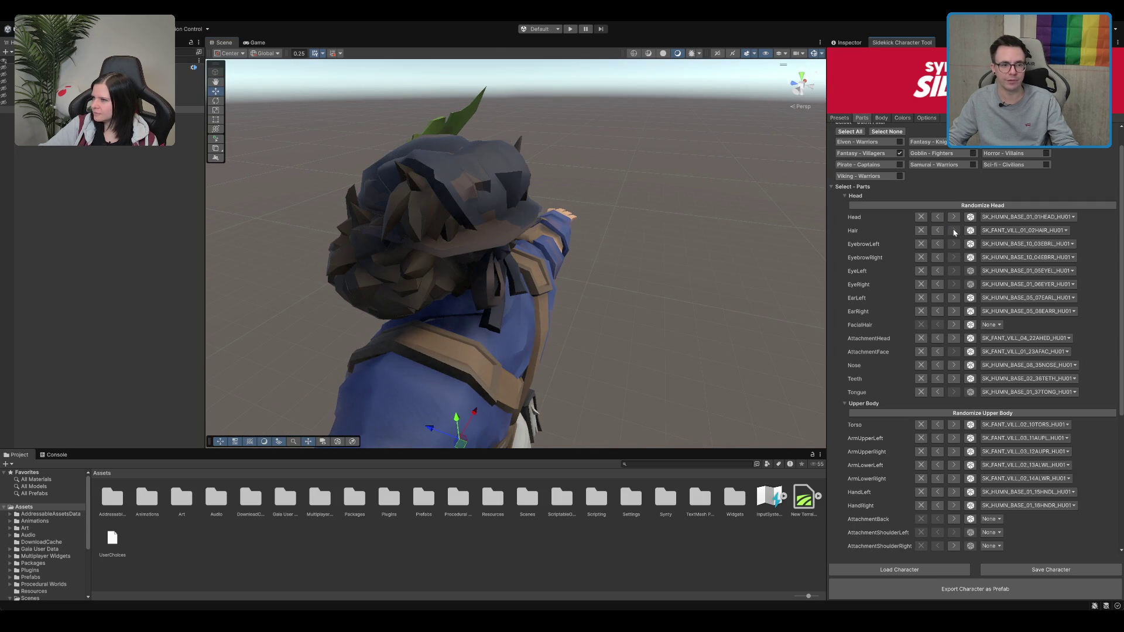
pyautogui.click(938, 230)
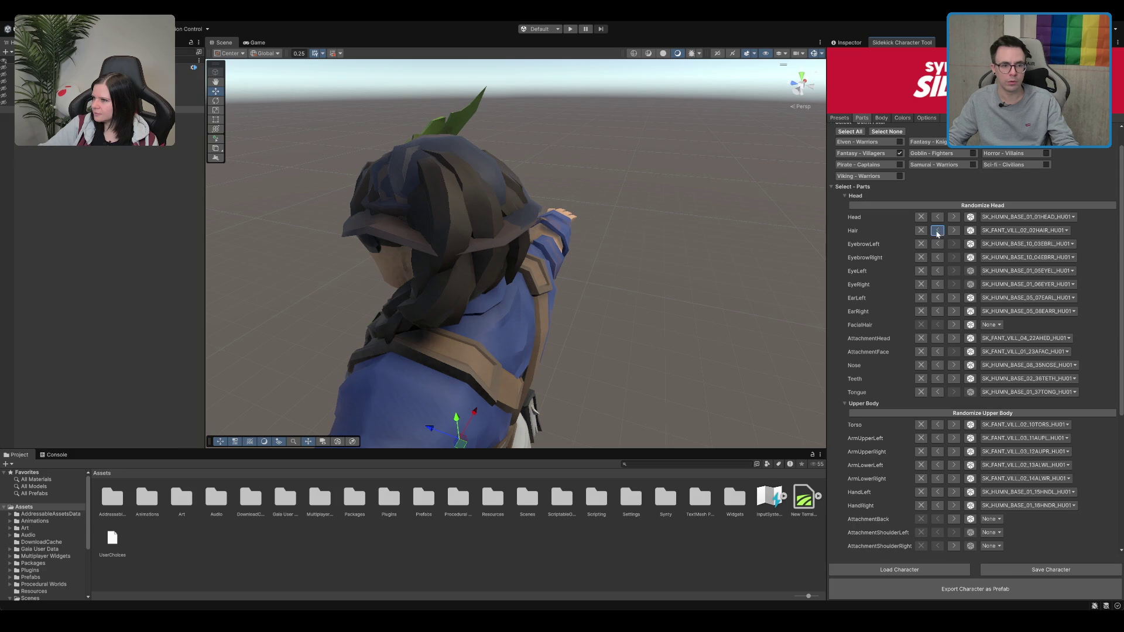
pyautogui.click(938, 231)
pyautogui.click(954, 230)
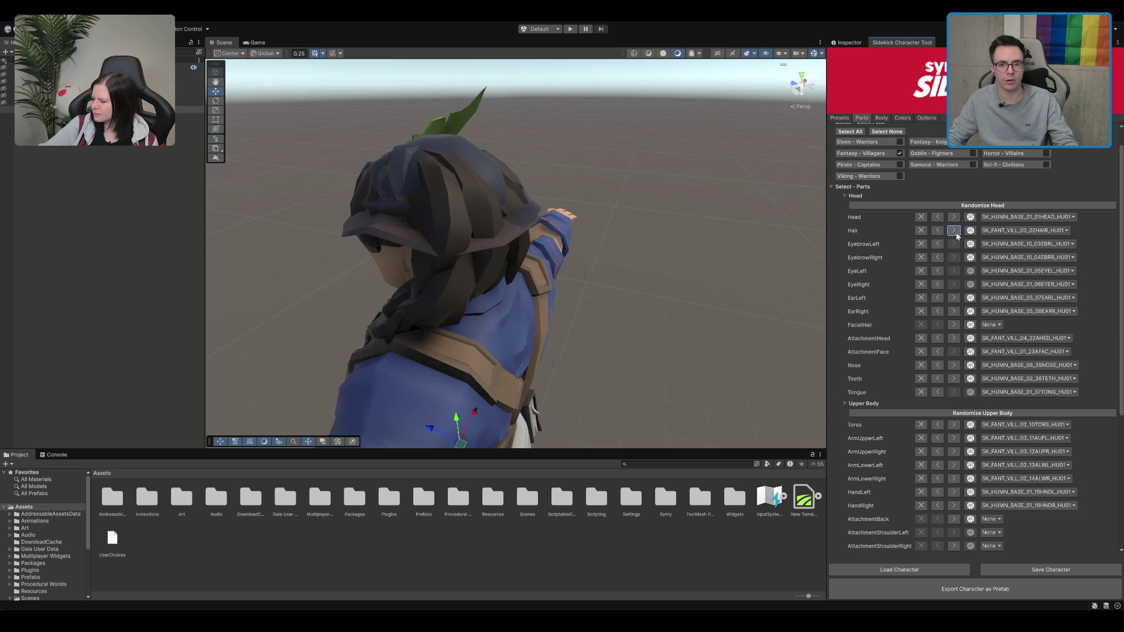
pyautogui.click(955, 232)
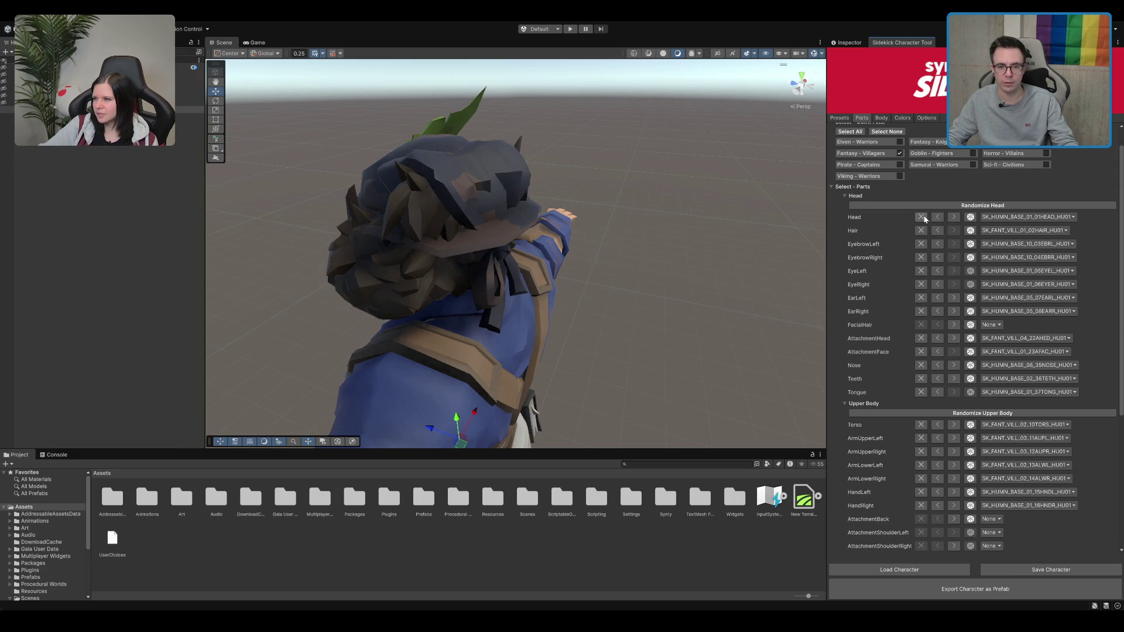
# Set AttachmentHead to None to remove the feathered hat, then show the tool's Options
pyautogui.click(921, 338)
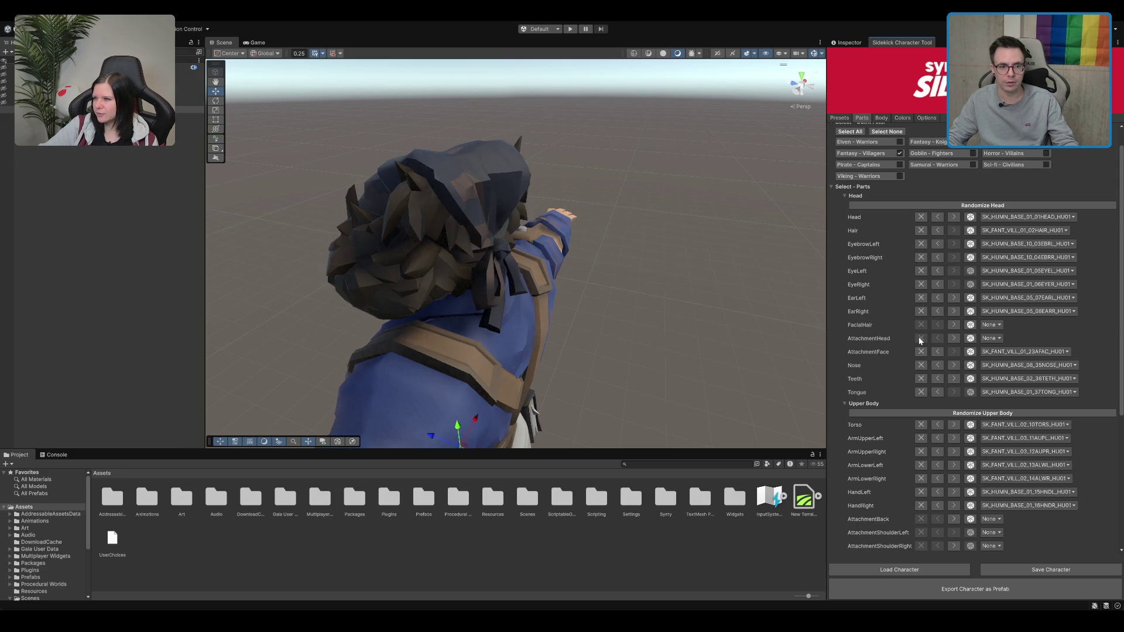
pyautogui.moveTo(486, 216)
pyautogui.mouseDown()
pyautogui.moveTo(257, 215)
pyautogui.moveTo(540, 202)
pyautogui.mouseUp()
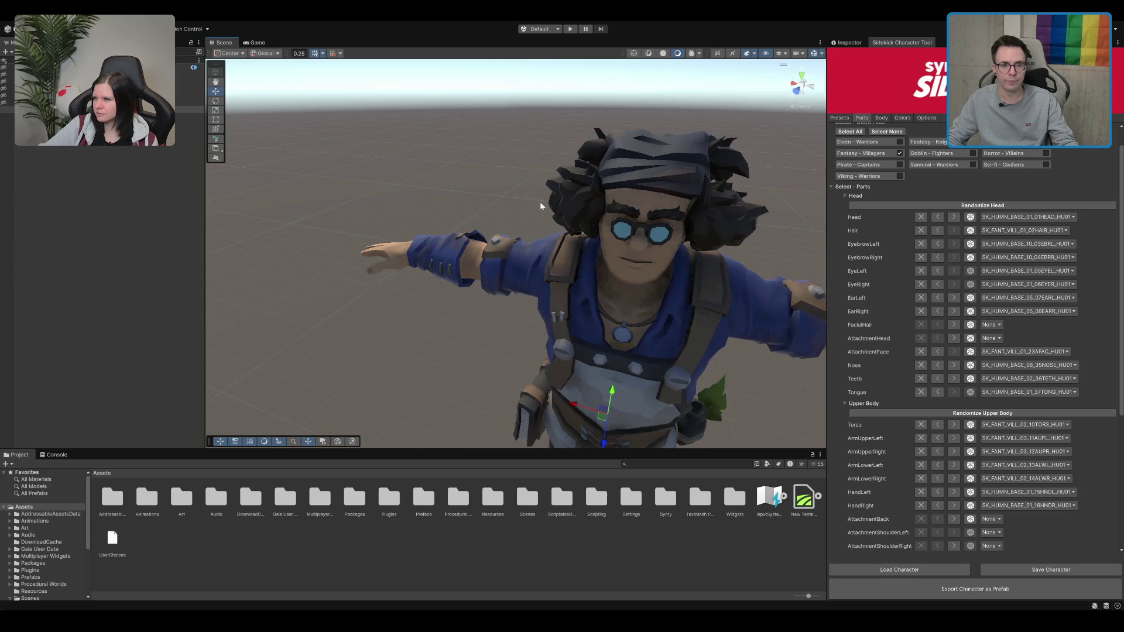
pyautogui.scroll(-5, 581, 210)
pyautogui.moveTo(683, 214)
pyautogui.mouseDown()
pyautogui.moveTo(681, 198)
pyautogui.moveTo(661, 202)
pyautogui.moveTo(673, 202)
pyautogui.mouseUp()
pyautogui.scroll(3, 673, 202)
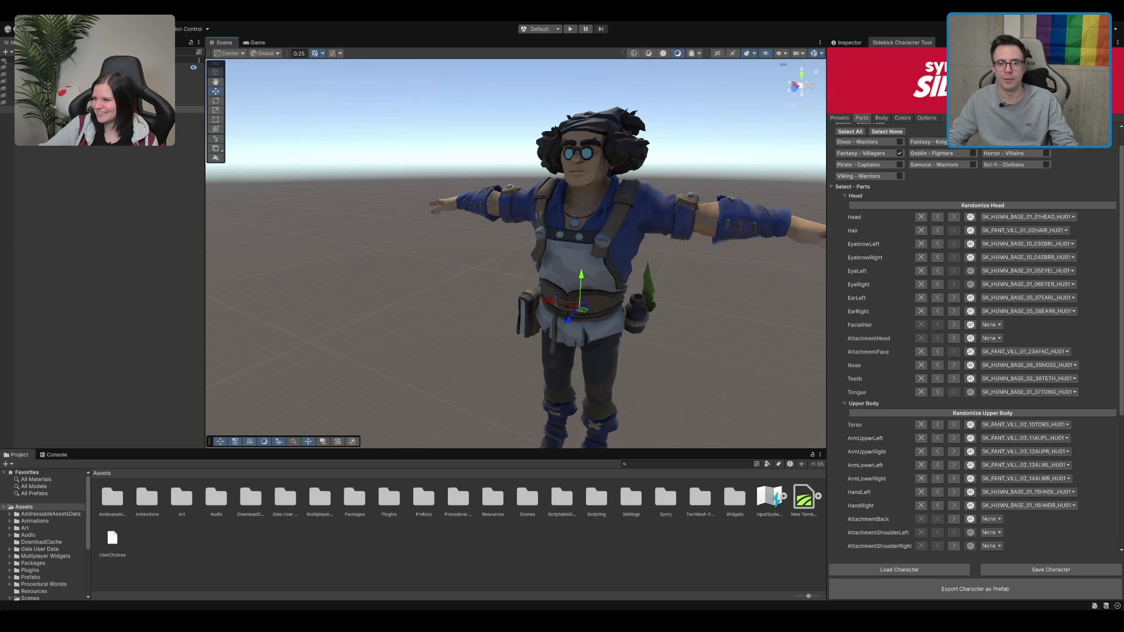
pyautogui.click(927, 118)
# In the Body tab, reduce Body Size and set Musculature to -100 (lean)
pyautogui.click(882, 117)
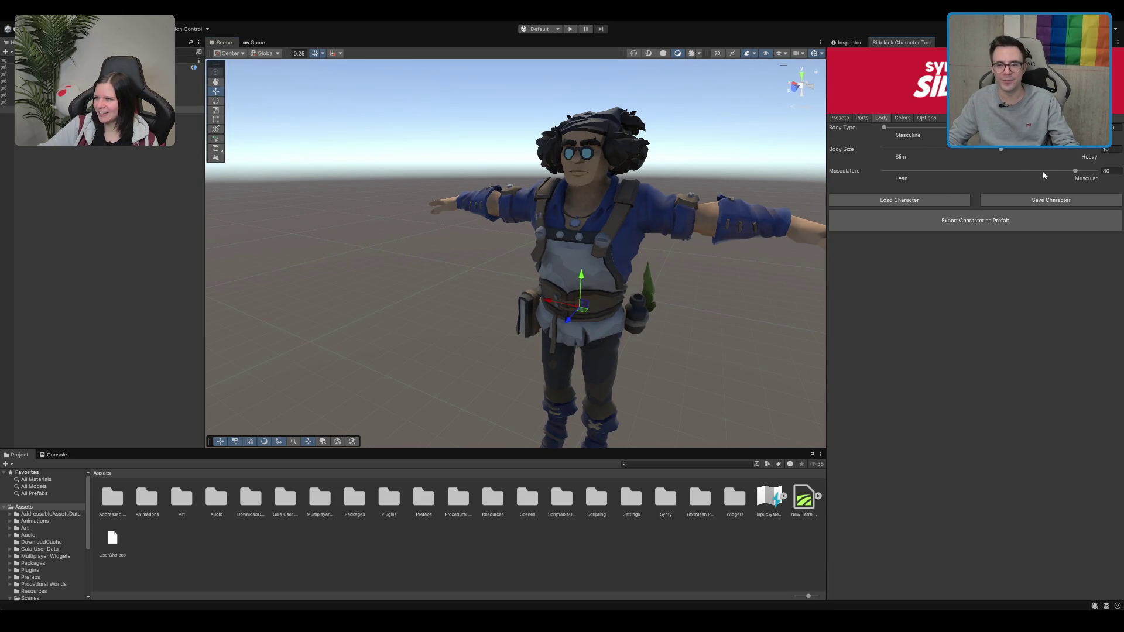
pyautogui.moveTo(1003, 150)
pyautogui.mouseDown()
pyautogui.moveTo(1024, 158)
pyautogui.moveTo(963, 165)
pyautogui.moveTo(1013, 163)
pyautogui.moveTo(1001, 159)
pyautogui.mouseUp()
pyautogui.click(883, 127)
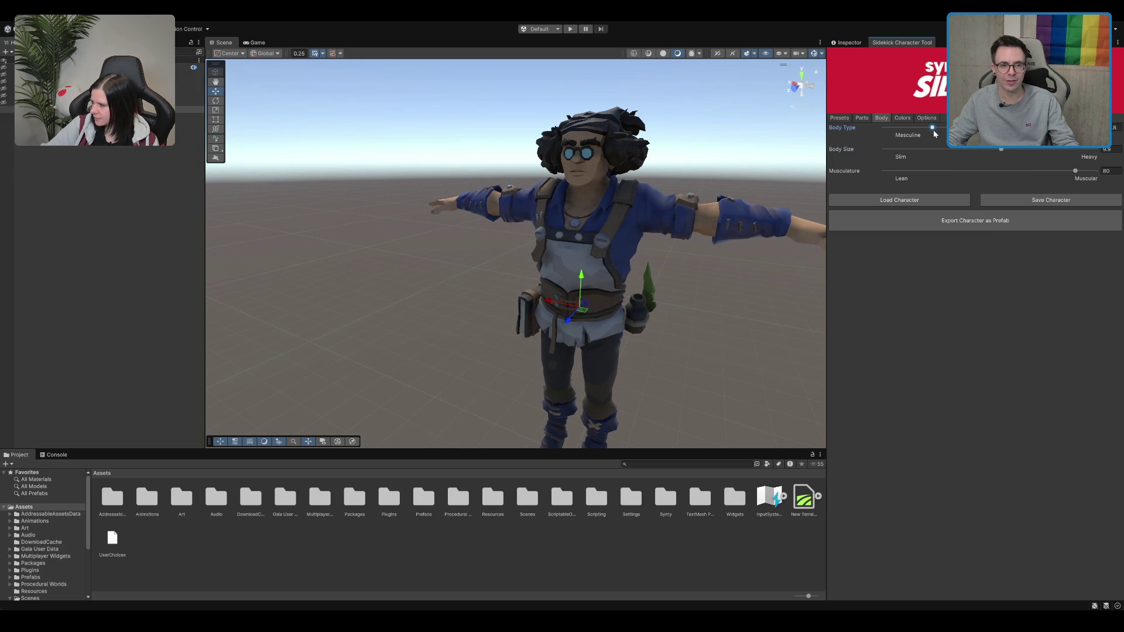
pyautogui.moveTo(1075, 171); pyautogui.dragTo(1098, 171)
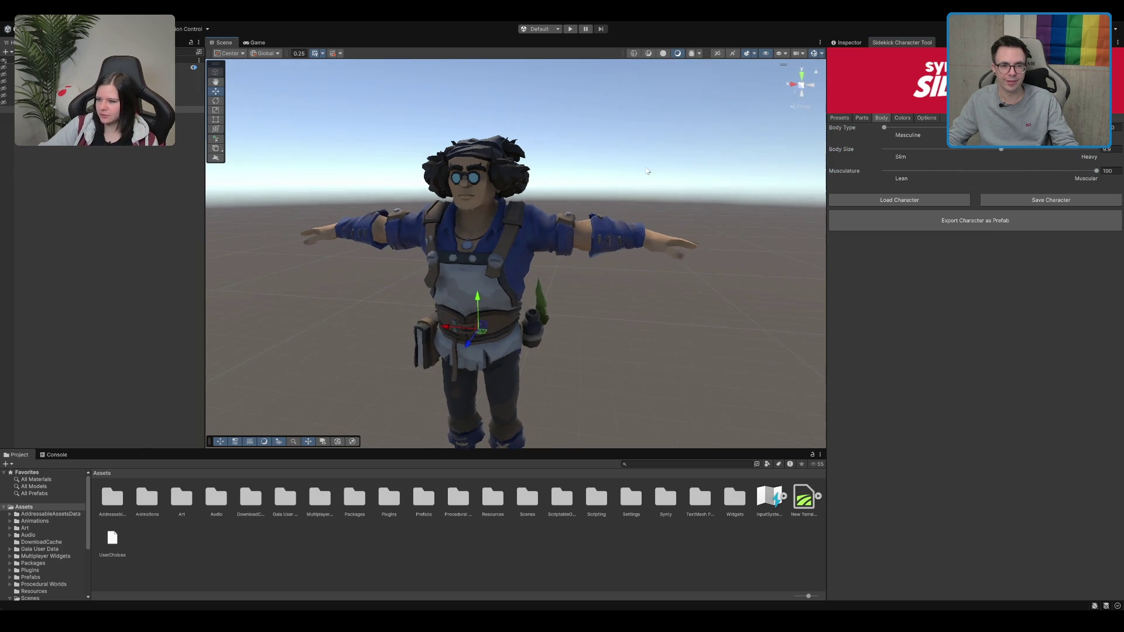
pyautogui.click(1031, 171)
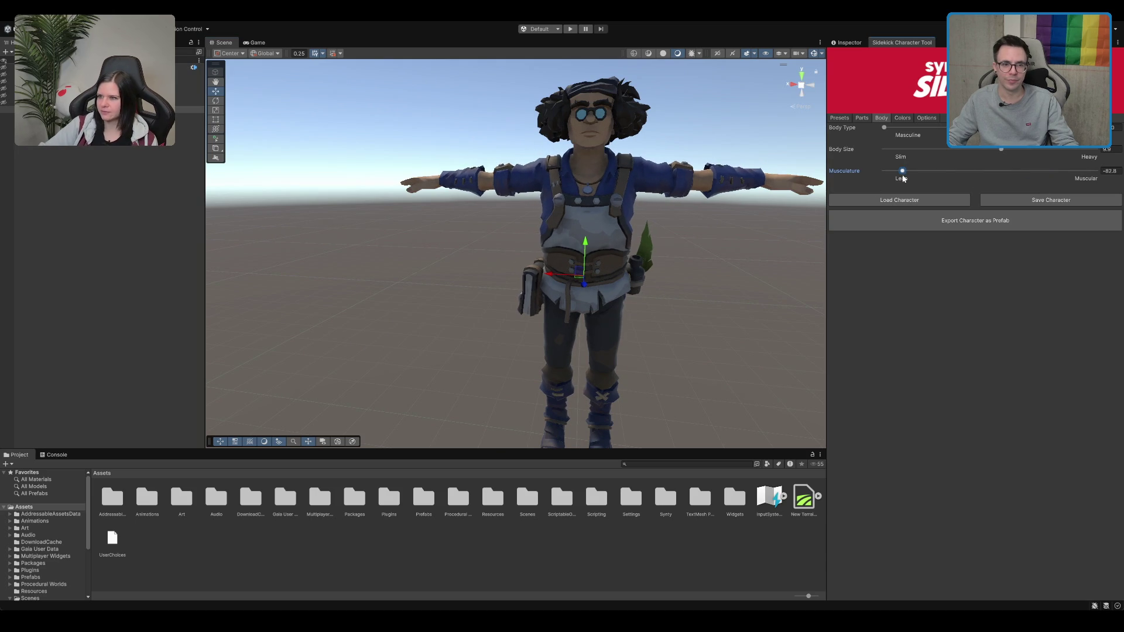
pyautogui.click(1051, 171)
pyautogui.moveTo(1050, 185)
pyautogui.mouseDown()
pyautogui.moveTo(871, 185)
pyautogui.moveTo(1002, 187)
pyautogui.moveTo(844, 200)
pyautogui.mouseUp()
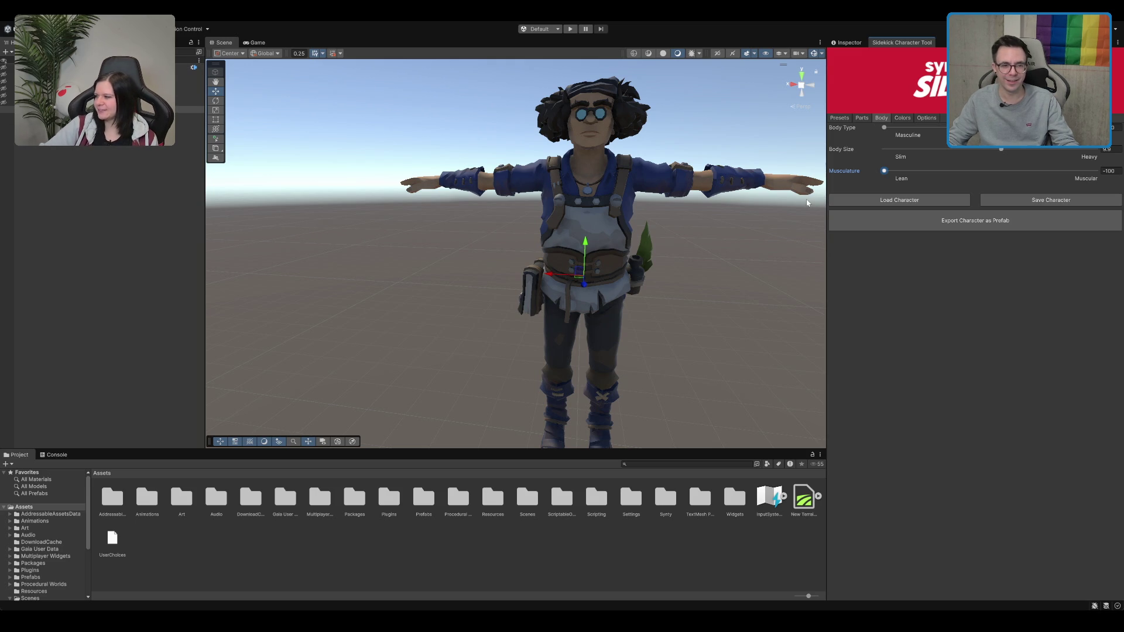
# Frame the character in the Scene view and return to the Parts list
pyautogui.scroll(-3, 729, 210)
pyautogui.moveTo(656, 220); pyautogui.dragTo(695, 213)
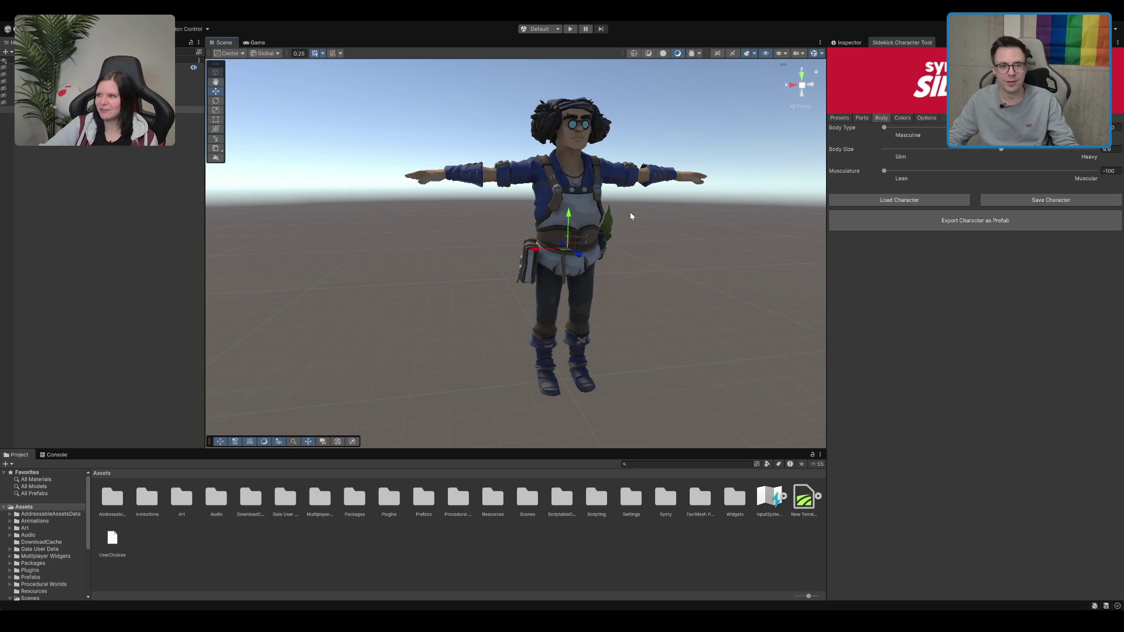
pyautogui.moveTo(630, 216)
pyautogui.mouseDown()
pyautogui.moveTo(701, 222)
pyautogui.moveTo(476, 263)
pyautogui.moveTo(517, 301)
pyautogui.moveTo(374, 275)
pyautogui.moveTo(445, 262)
pyautogui.moveTo(519, 291)
pyautogui.moveTo(627, 296)
pyautogui.moveTo(535, 288)
pyautogui.moveTo(537, 304)
pyautogui.mouseUp()
pyautogui.press('f')
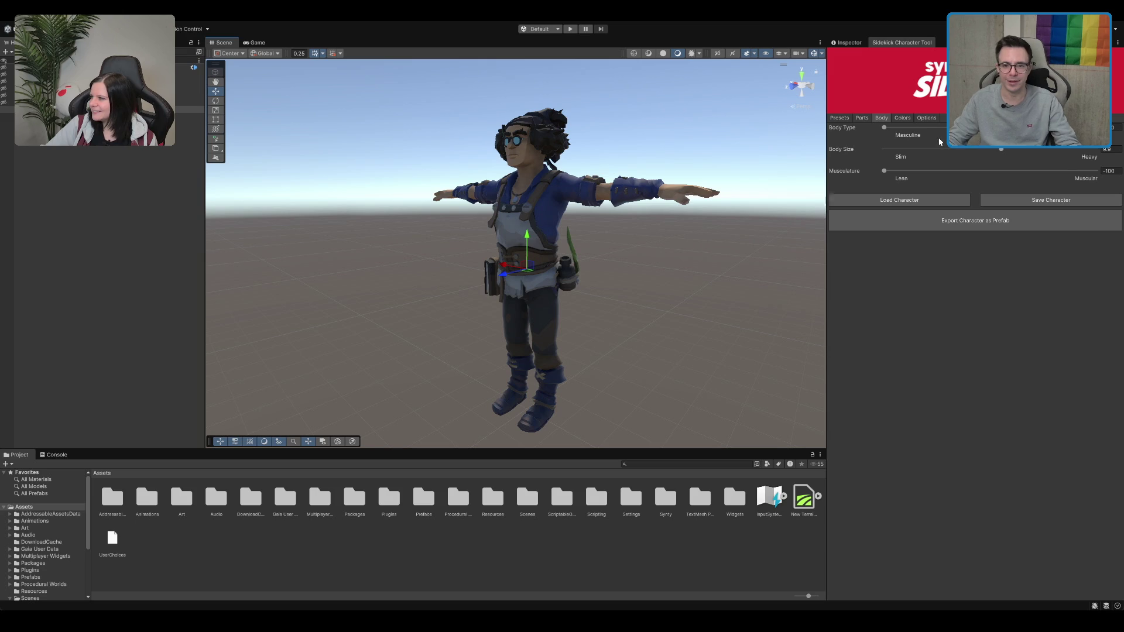
pyautogui.click(862, 118)
pyautogui.moveTo(679, 205); pyautogui.dragTo(620, 211)
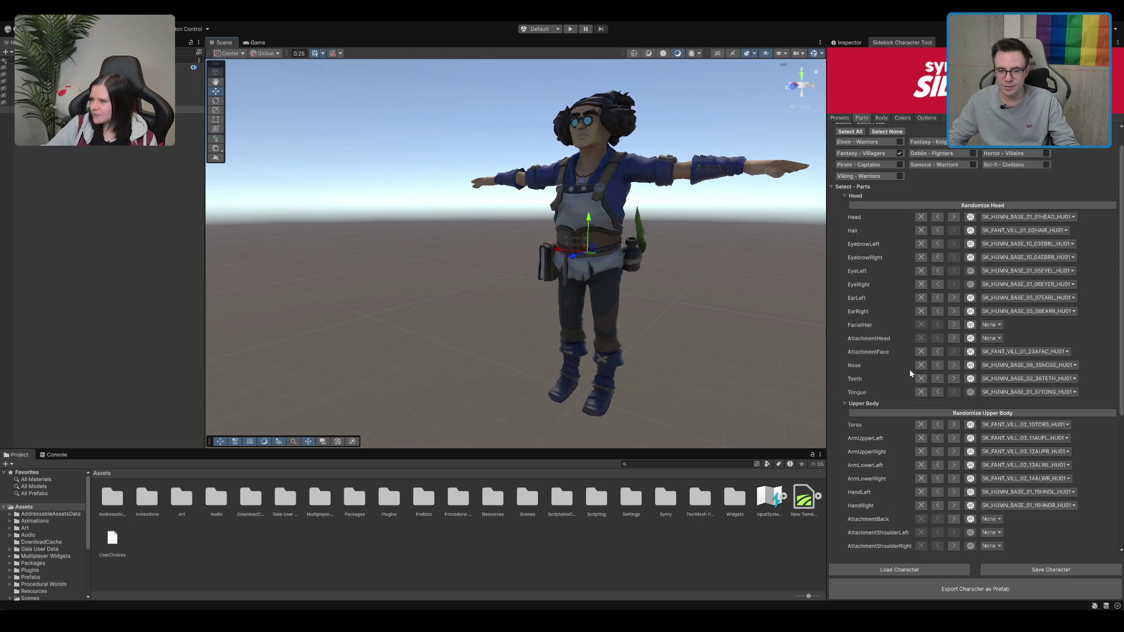
pyautogui.click(954, 379)
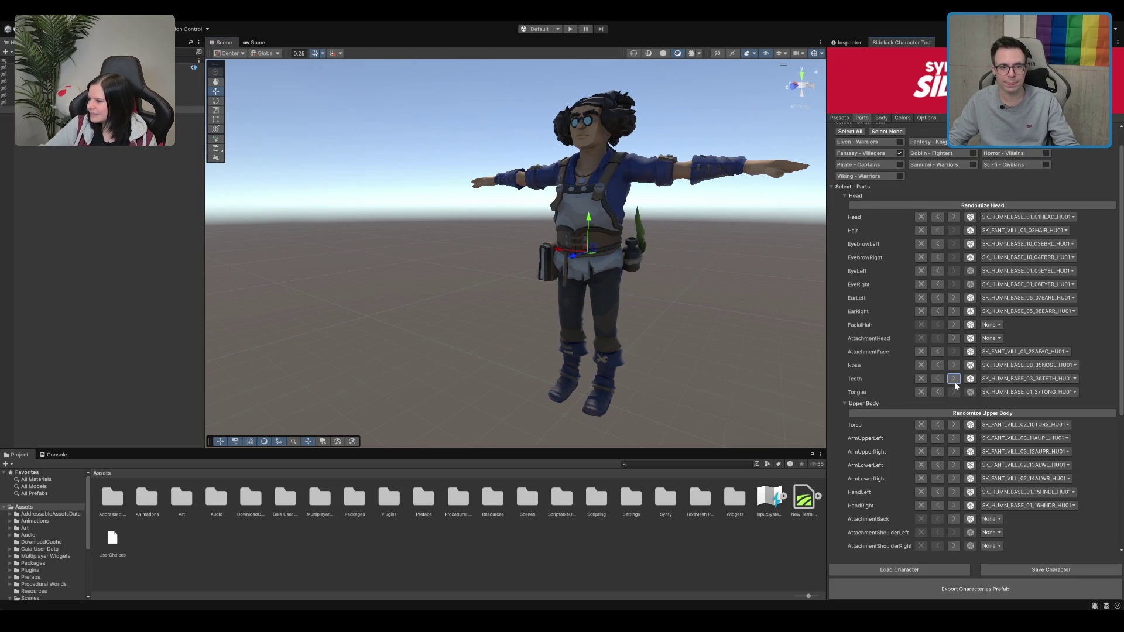
pyautogui.click(938, 379)
pyautogui.scroll(2, 710, 245)
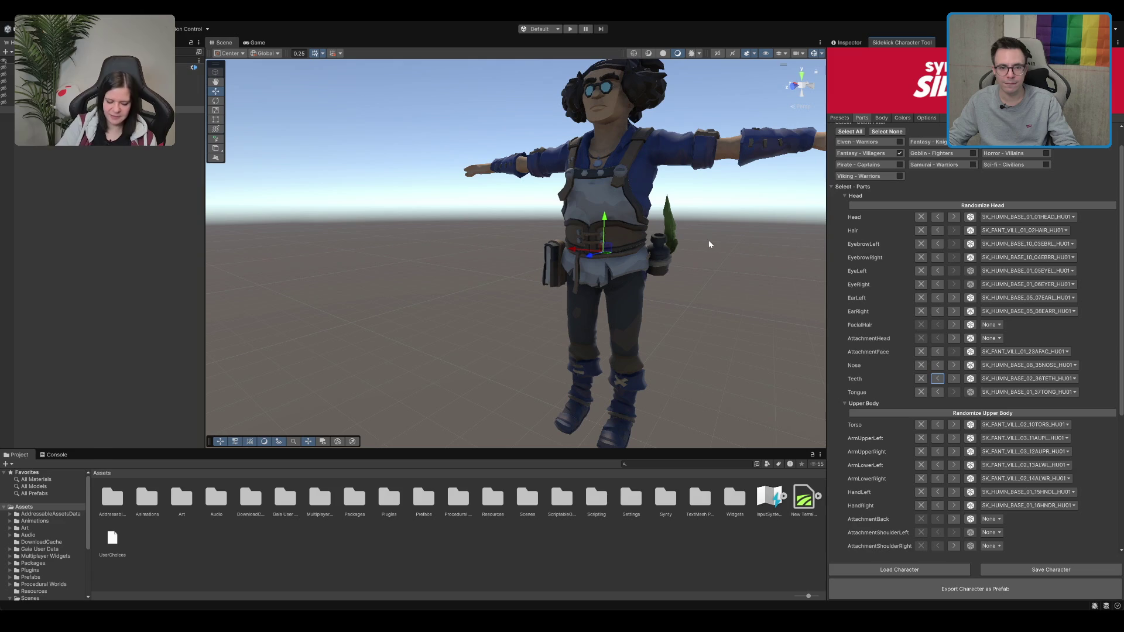
pyautogui.scroll(-2, 995, 456)
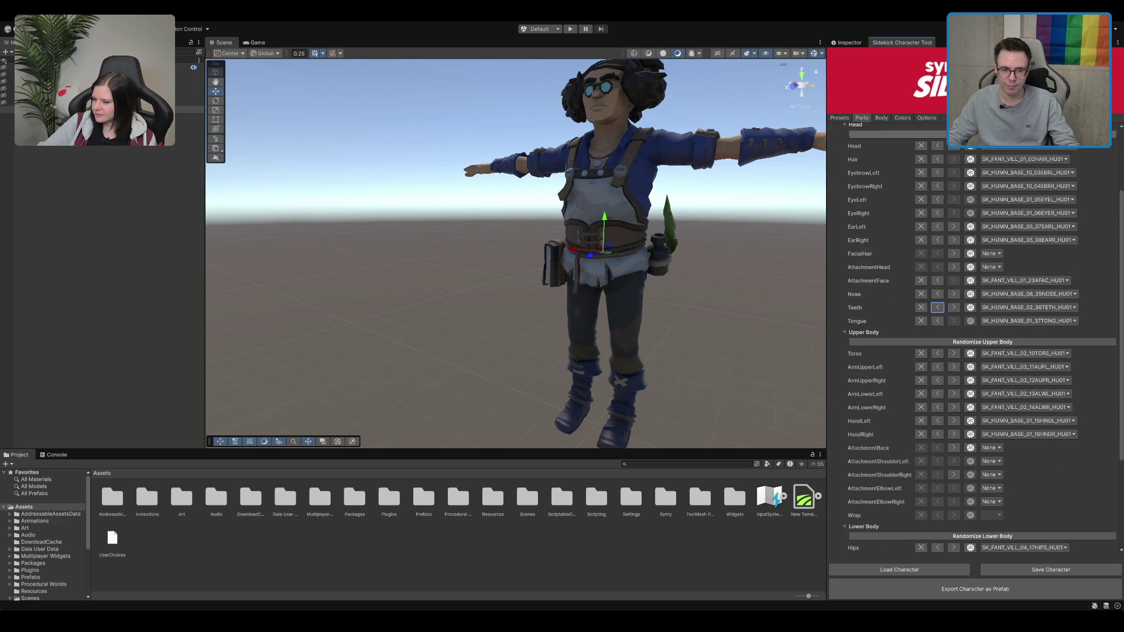
pyautogui.press('f')
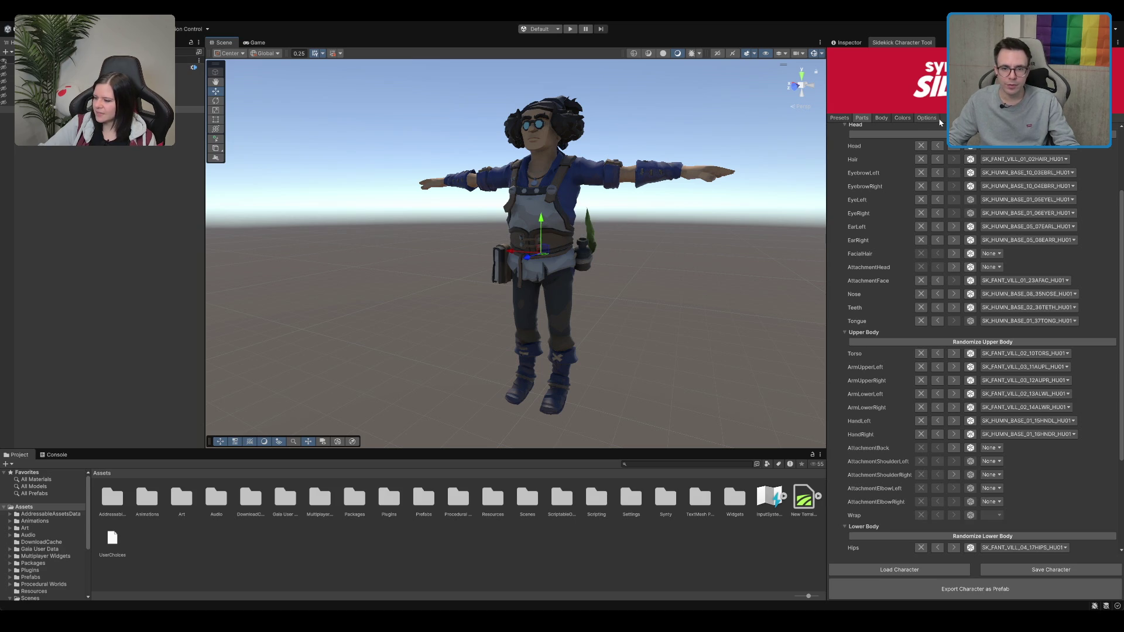
pyautogui.click(883, 118)
pyautogui.click(863, 119)
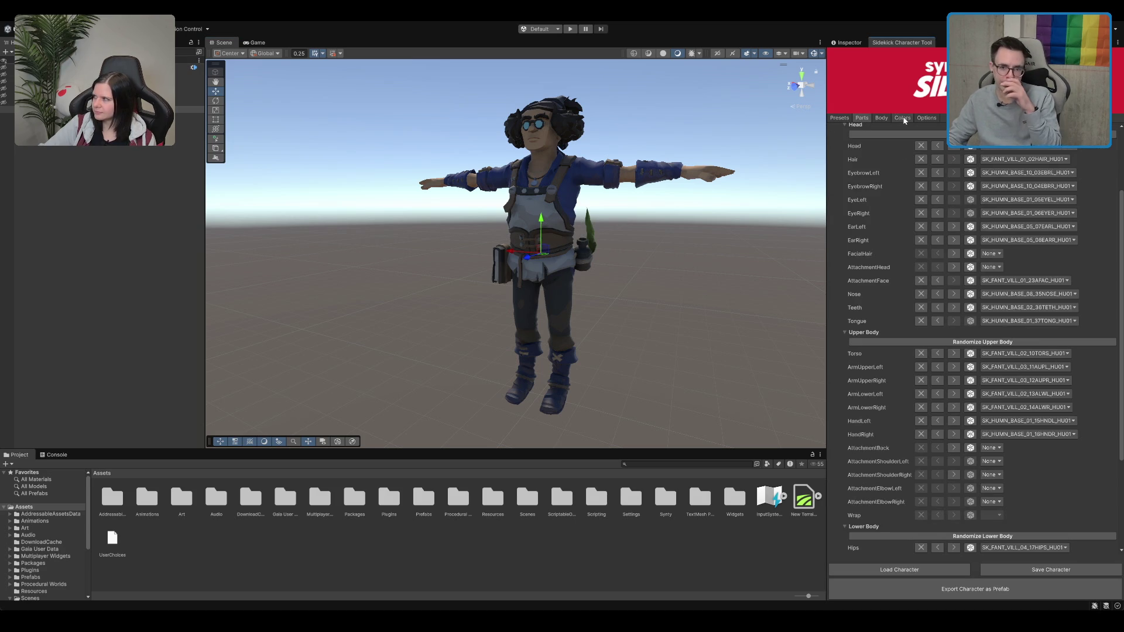
# Enable the Pirate - Captains part set
pyautogui.scroll(3, 885, 236)
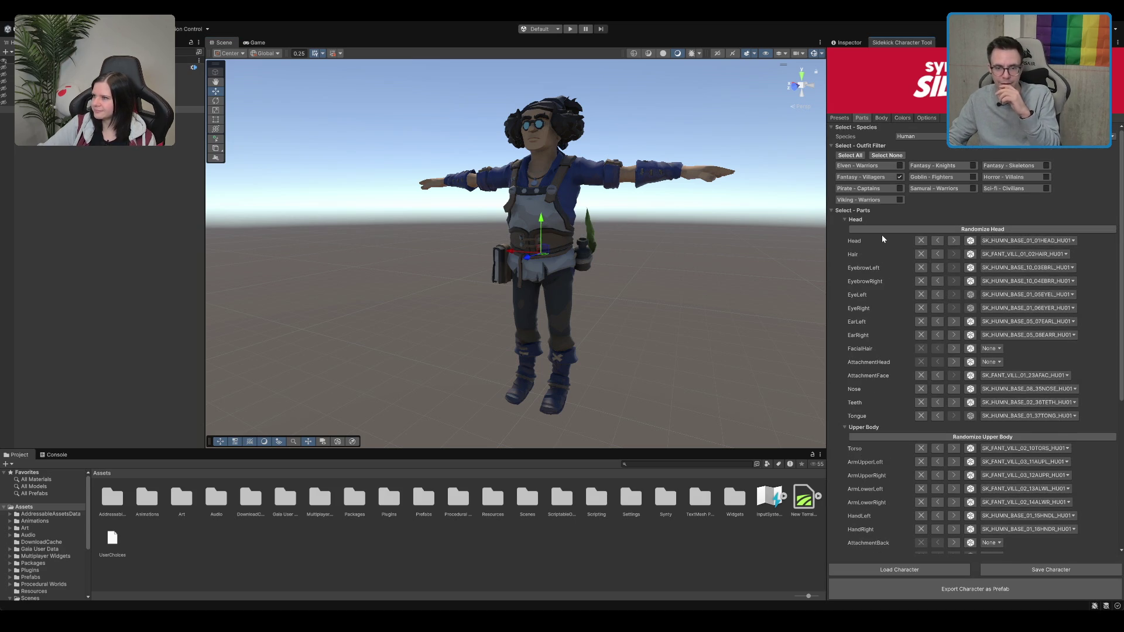
pyautogui.click(897, 188)
pyautogui.scroll(-1, 896, 363)
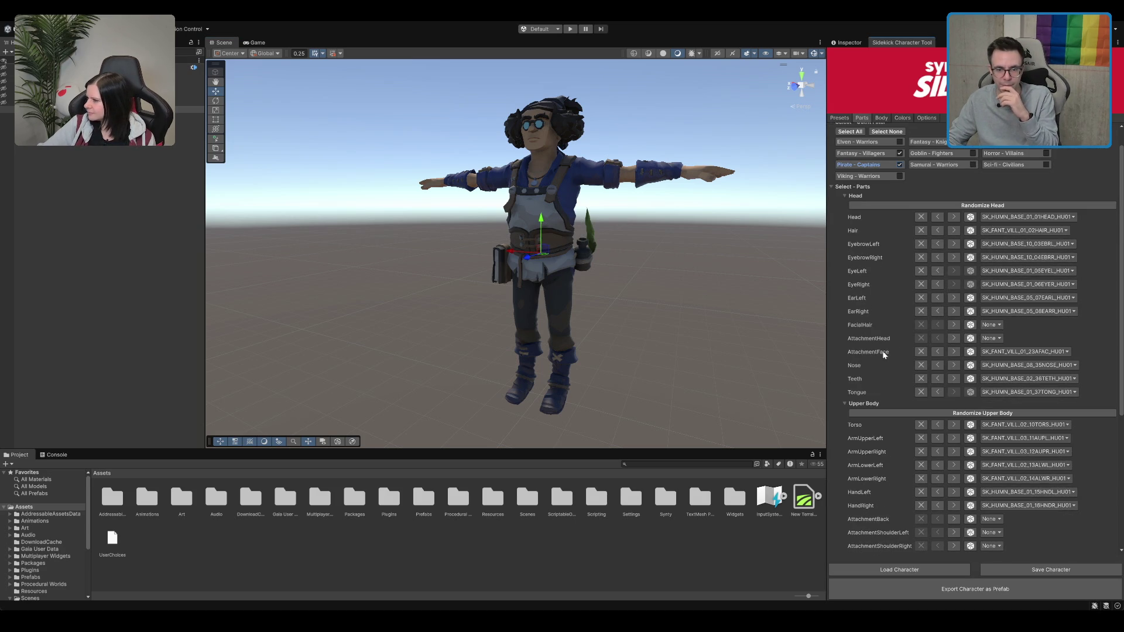
pyautogui.scroll(-5, 883, 350)
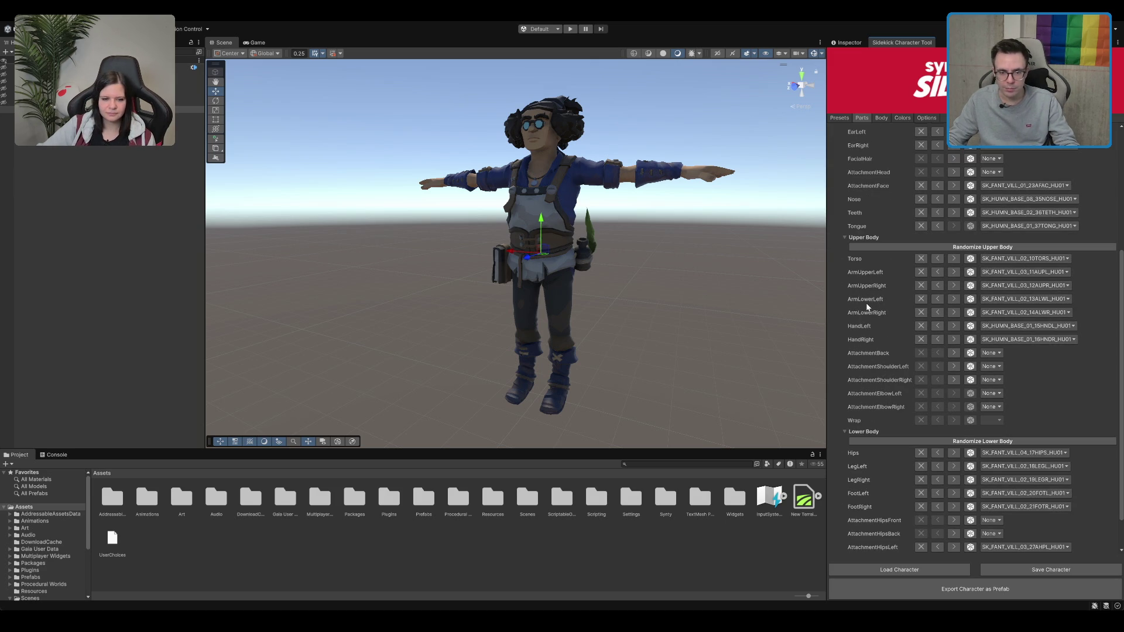
pyautogui.scroll(-1, 879, 351)
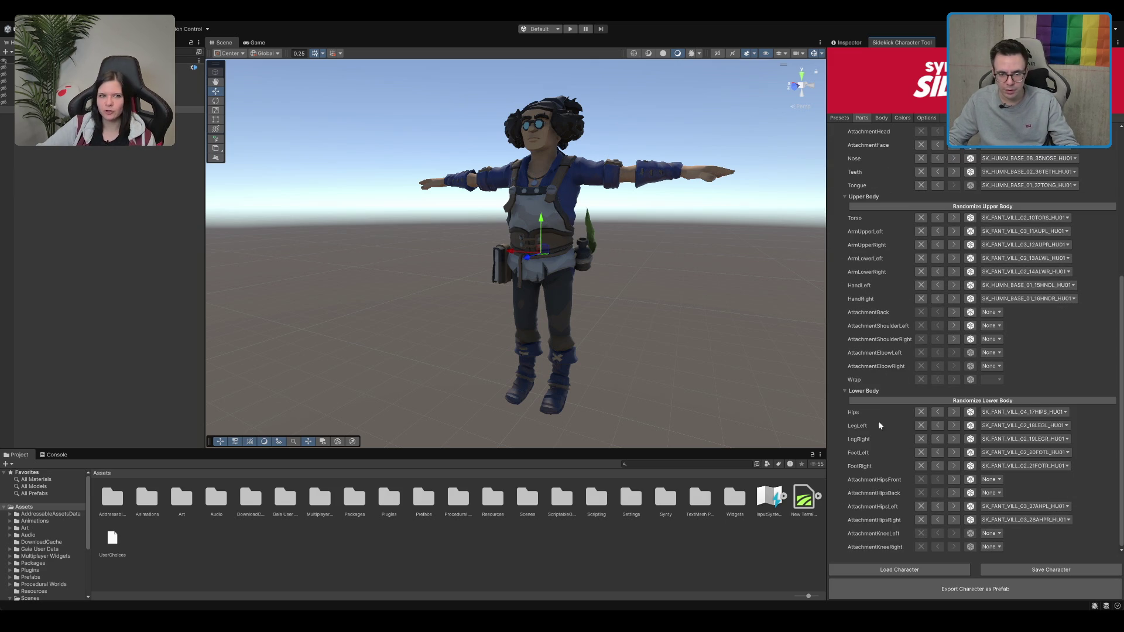
# Step through FootLeft options and back to a boot on the left foot
pyautogui.click(954, 452)
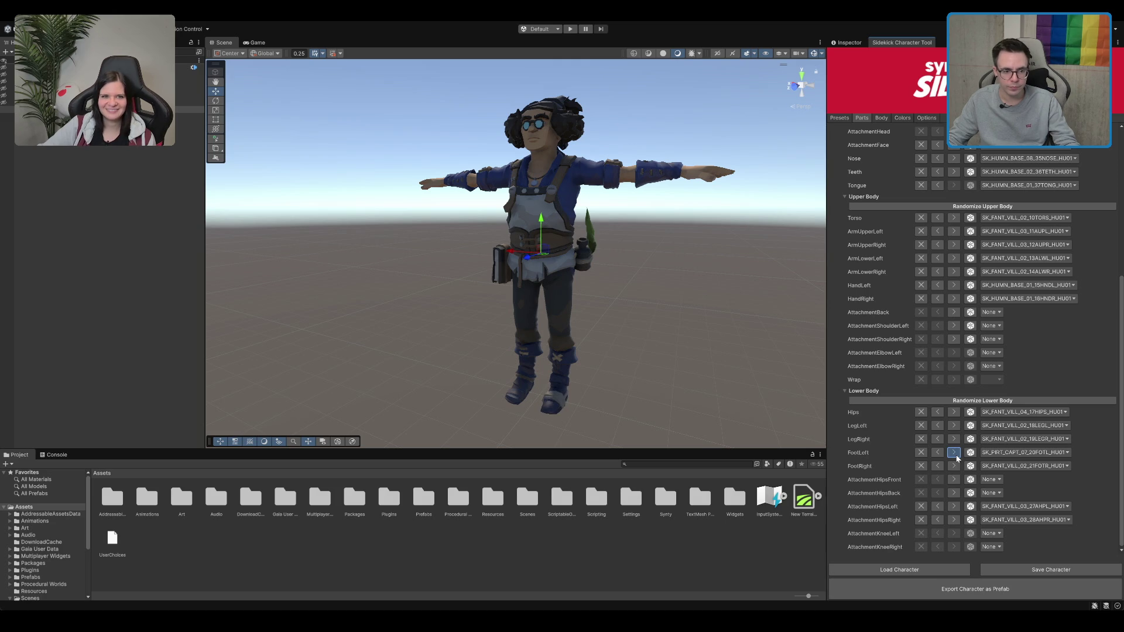
pyautogui.click(954, 454)
pyautogui.click(955, 454)
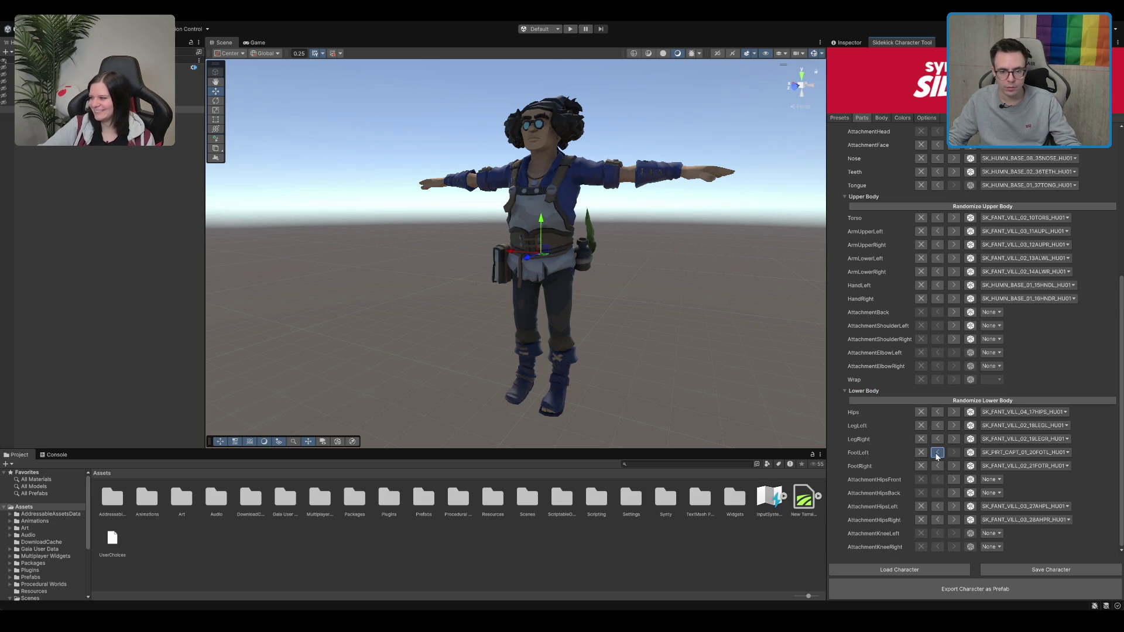
pyautogui.click(937, 454)
pyautogui.click(937, 454)
pyautogui.click(936, 454)
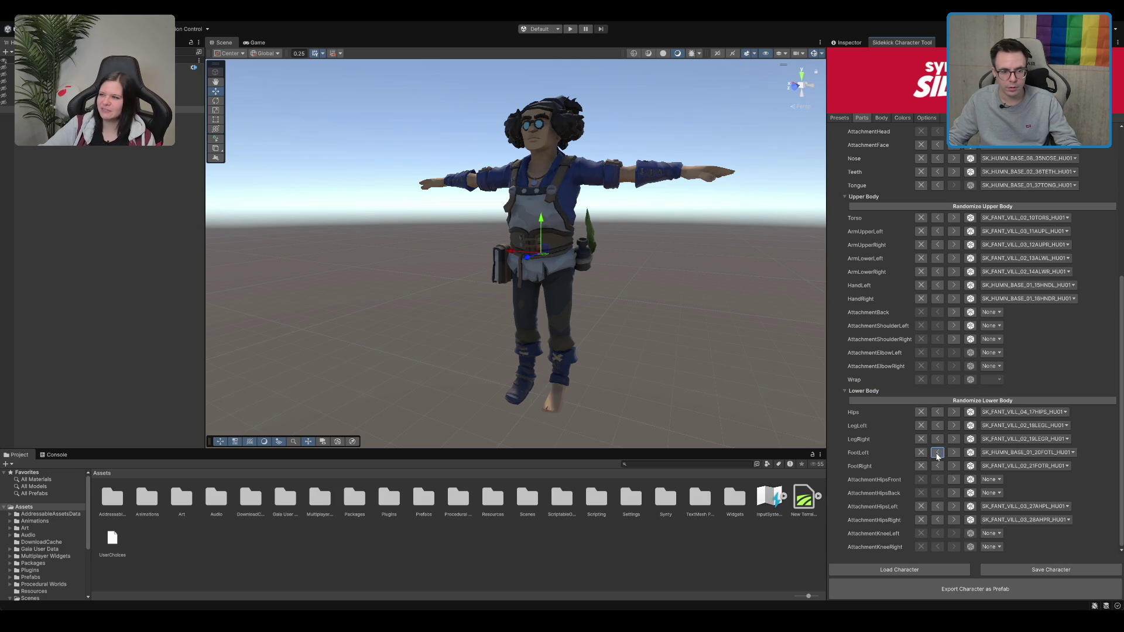
pyautogui.click(936, 454)
pyautogui.click(938, 453)
pyautogui.click(955, 454)
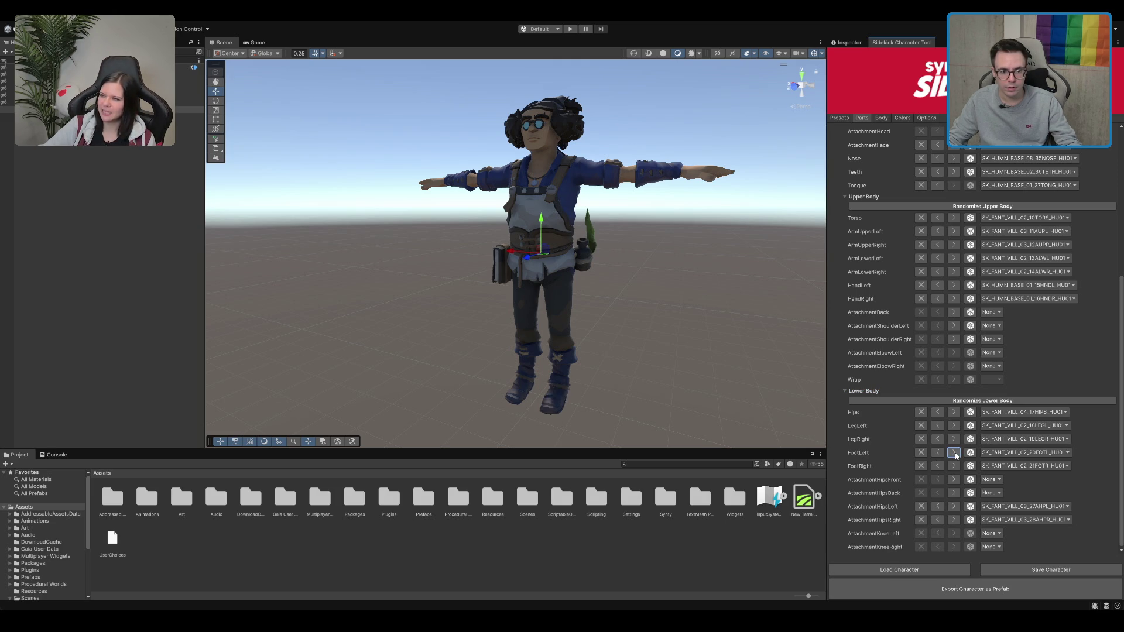
# Cycle through the pirate left foot parts to compare boots
pyautogui.click(955, 454)
pyautogui.click(955, 453)
pyautogui.click(955, 453)
pyautogui.click(955, 454)
pyautogui.click(955, 453)
pyautogui.click(955, 454)
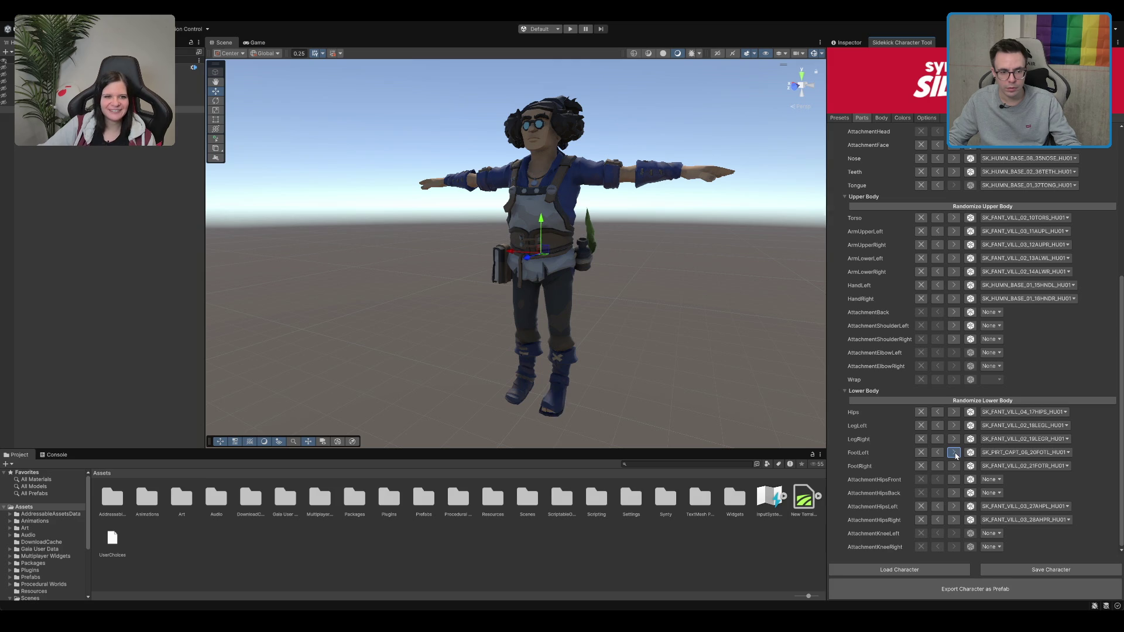
pyautogui.click(955, 453)
pyautogui.click(955, 454)
pyautogui.click(955, 453)
pyautogui.click(938, 454)
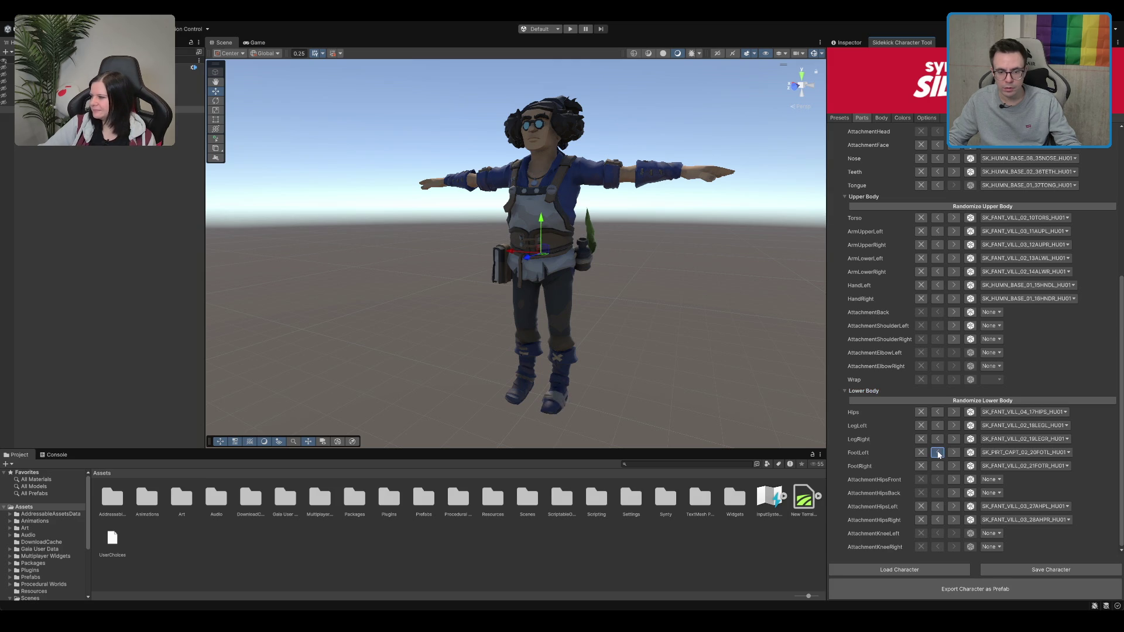
pyautogui.click(938, 453)
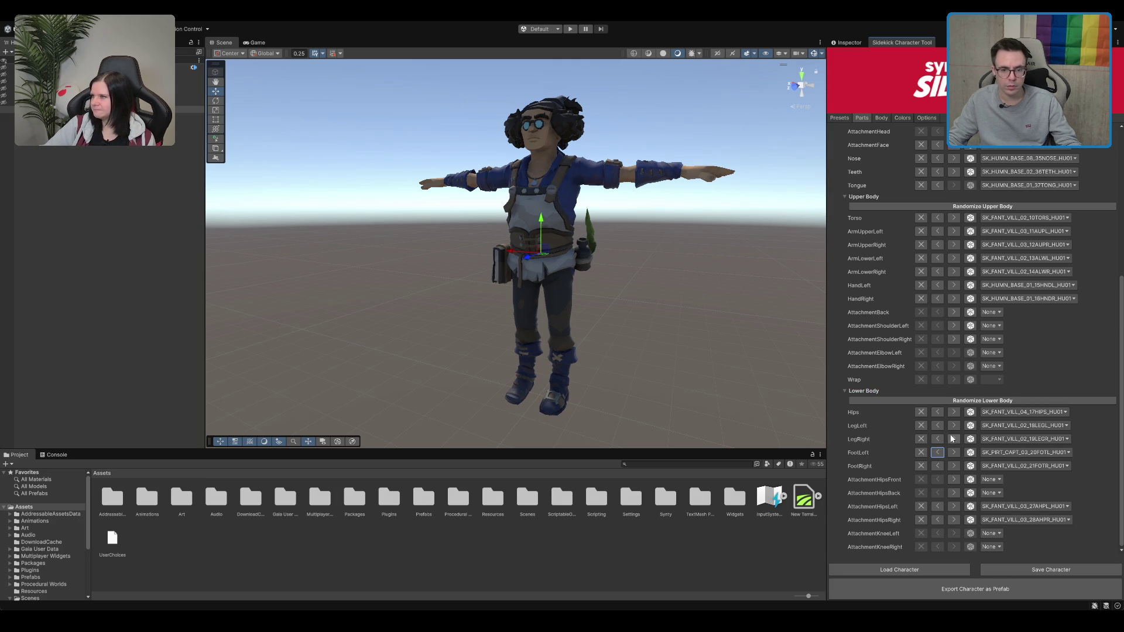
# Set the left leg to peg leg SK_PIRT_CAPT_13_18LEGL and the left foot to None
pyautogui.click(954, 438)
pyautogui.click(938, 440)
pyautogui.click(958, 429)
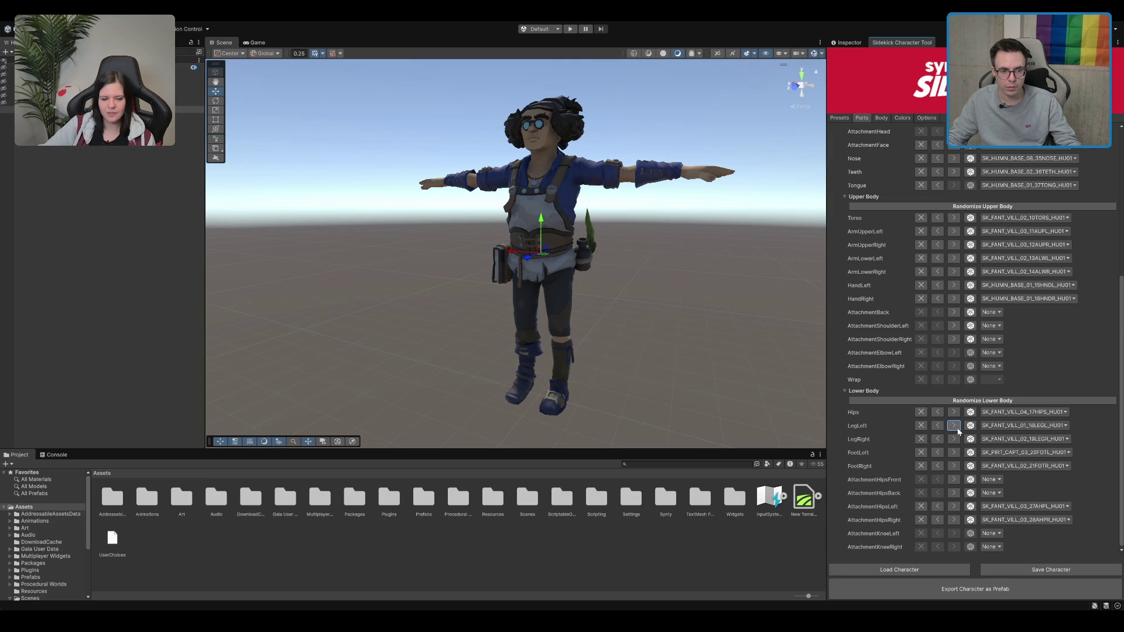
pyautogui.click(958, 430)
pyautogui.click(958, 430)
pyautogui.click(958, 430)
pyautogui.click(958, 430)
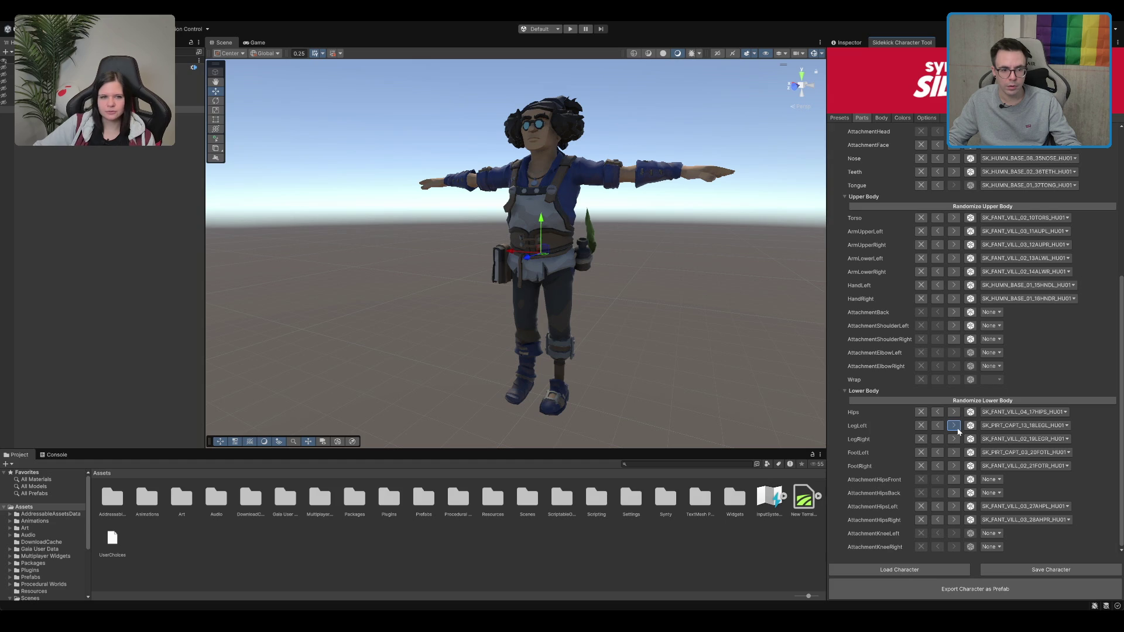
pyautogui.click(938, 426)
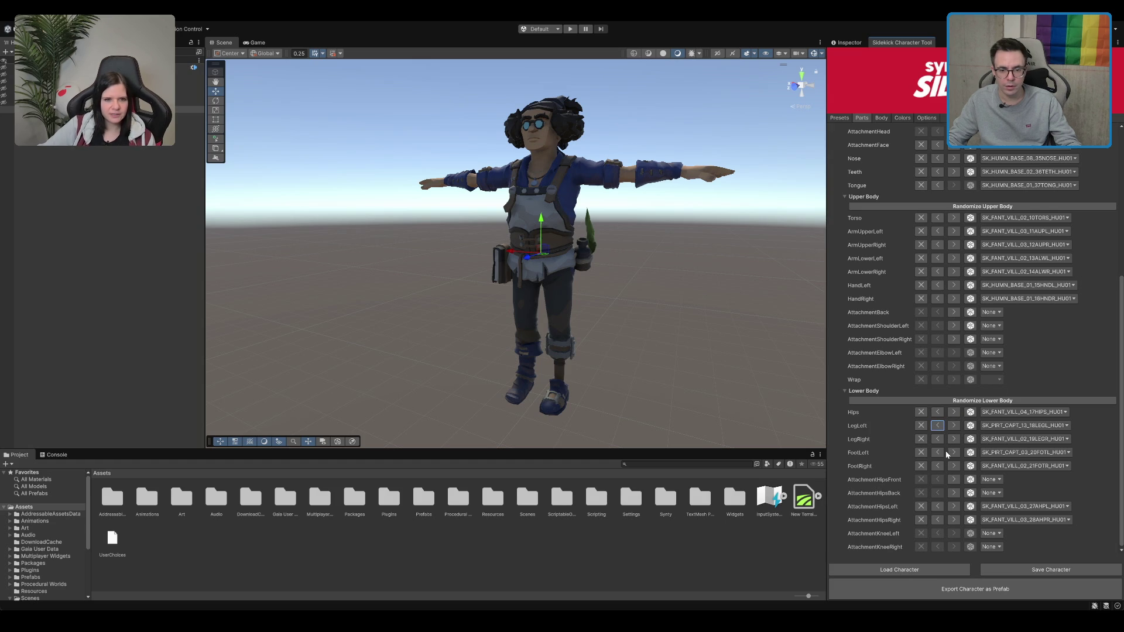
pyautogui.click(921, 455)
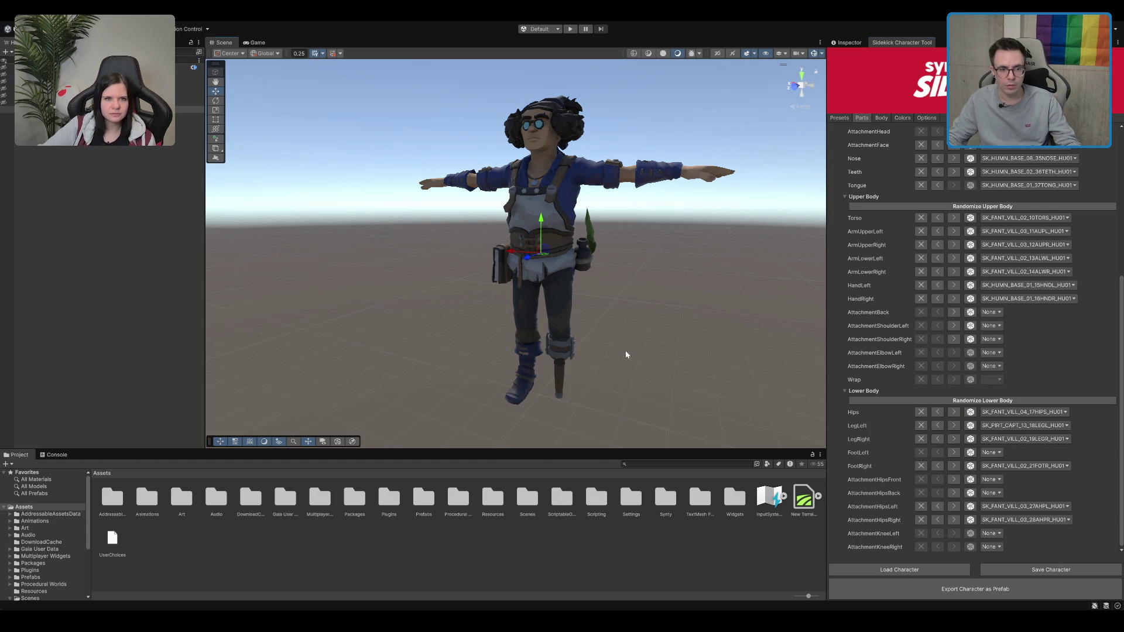
pyautogui.scroll(3, 625, 350)
pyautogui.scroll(-3, 656, 347)
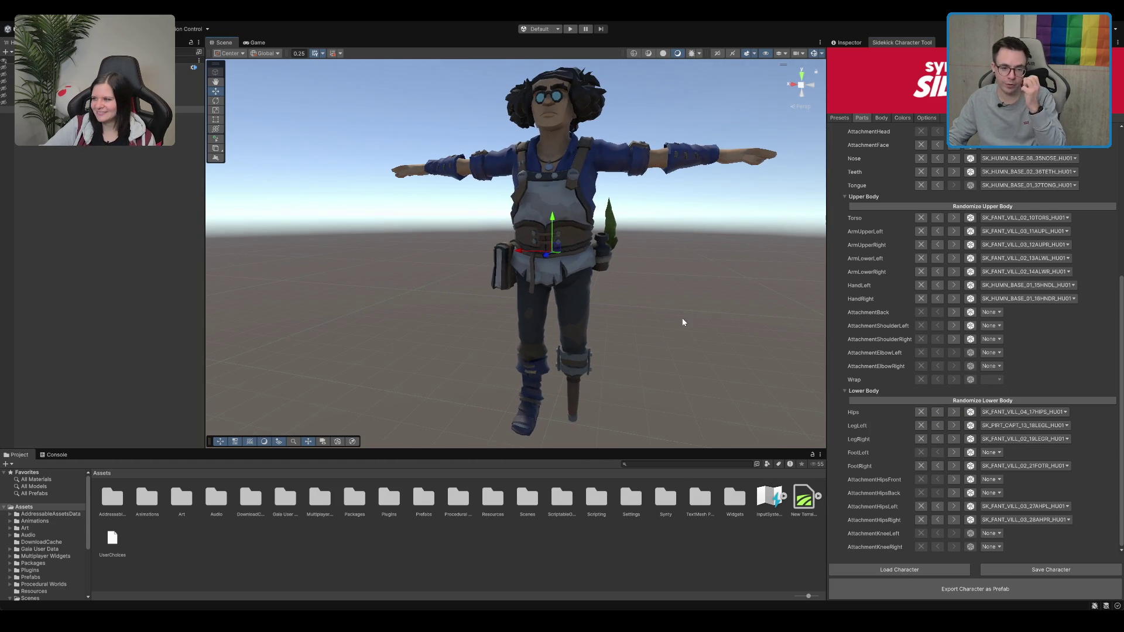
pyautogui.scroll(-2, 685, 310)
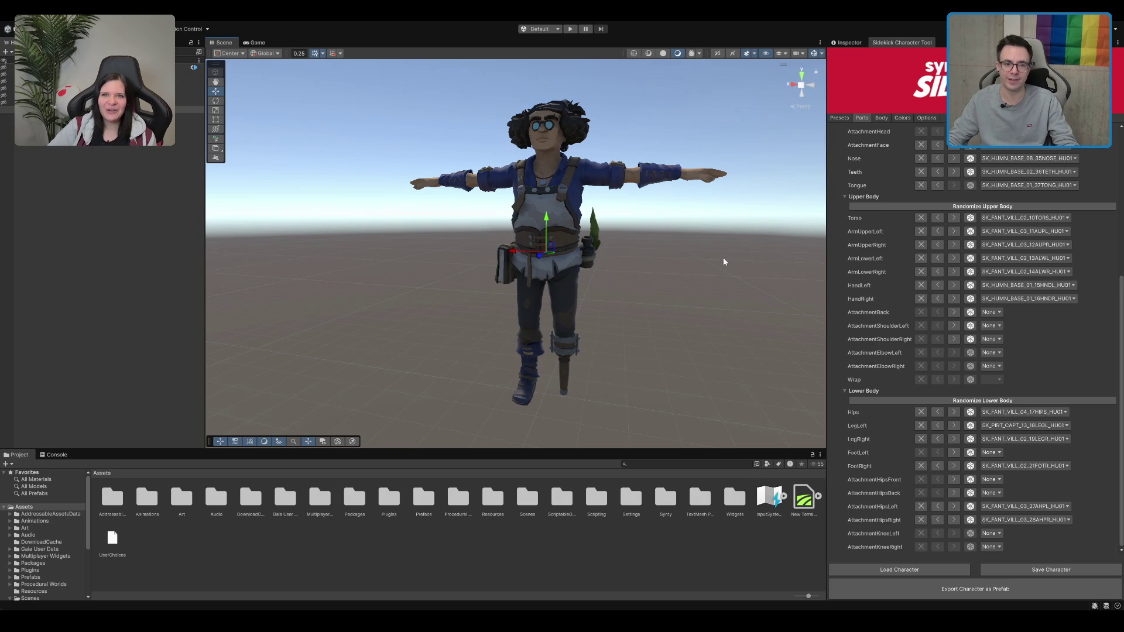
pyautogui.scroll(-1, 713, 235)
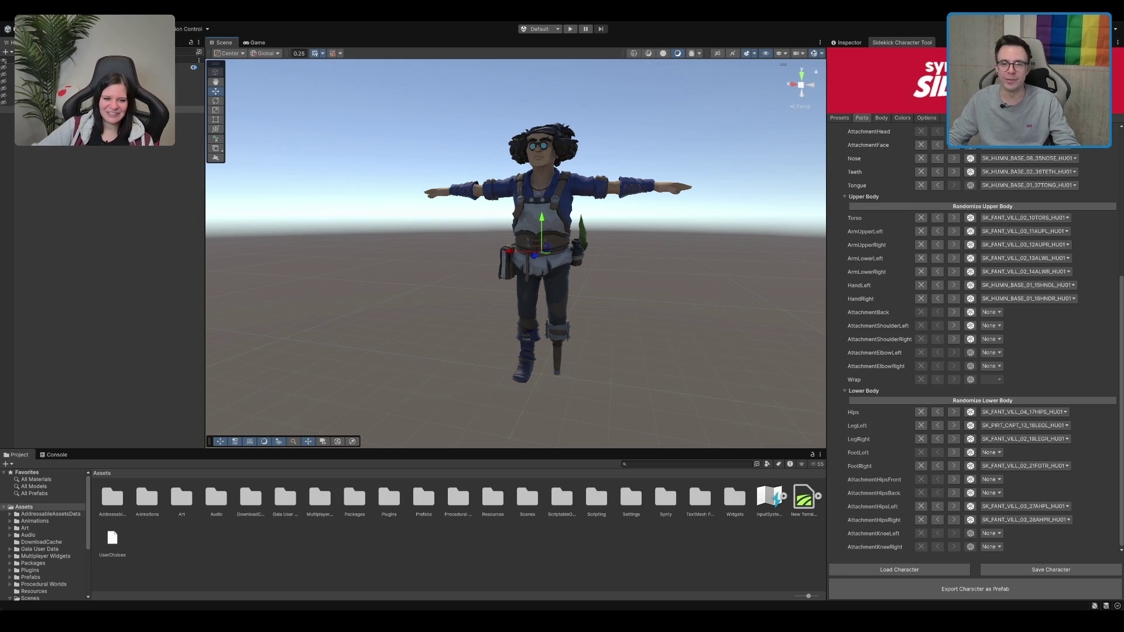
# In the Body tab, drag the body slider for a bulkier build, Musculature about 73
pyautogui.click(927, 118)
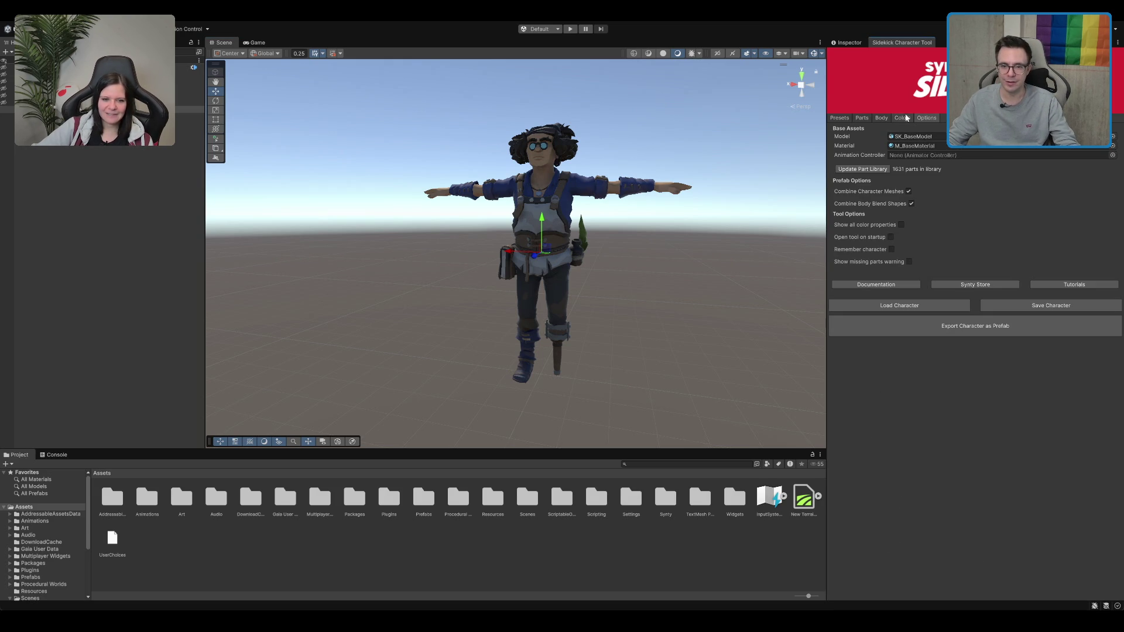
pyautogui.click(881, 118)
pyautogui.moveTo(1011, 151)
pyautogui.mouseDown()
pyautogui.moveTo(1022, 151)
pyautogui.moveTo(994, 156)
pyautogui.moveTo(1096, 171)
pyautogui.moveTo(1045, 152)
pyautogui.moveTo(1009, 161)
pyautogui.moveTo(1069, 182)
pyautogui.mouseUp()
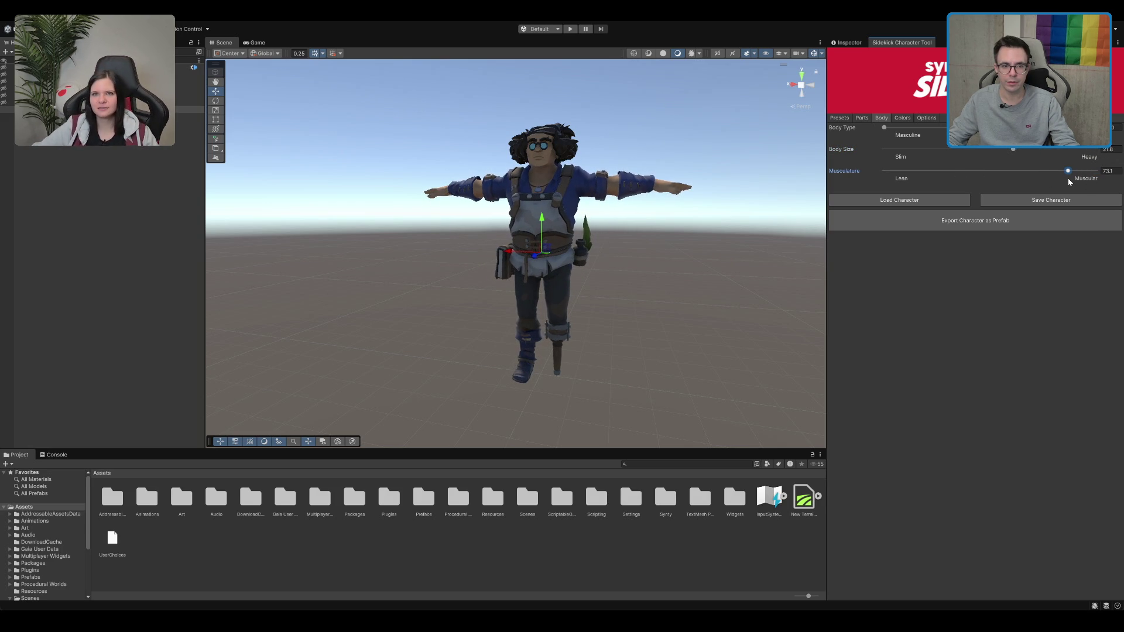
# Switch to the Inspector to view the character object's properties
pyautogui.click(852, 43)
pyautogui.scroll(2, 676, 171)
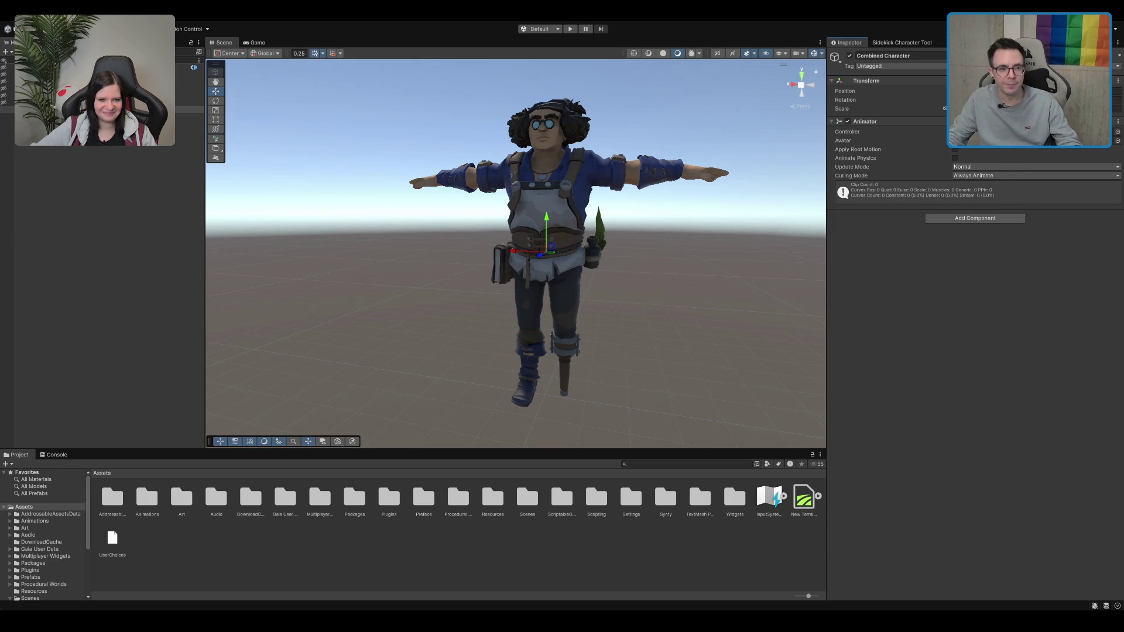
pyautogui.scroll(2, 516, 240)
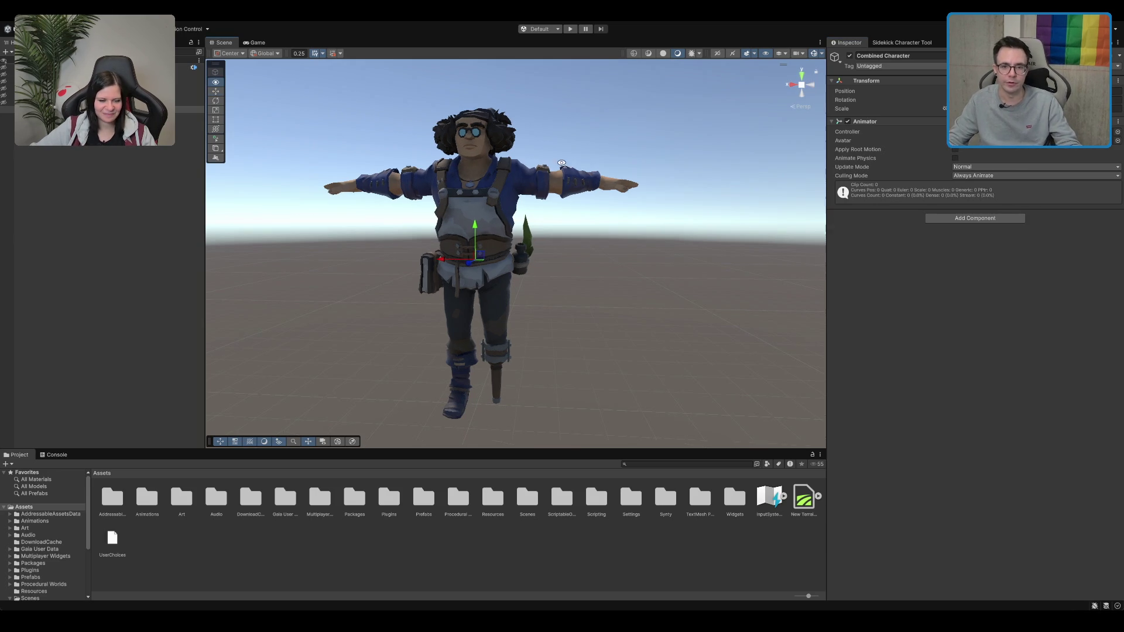
# Select Combined Character, return to the Sidekick Character Tool and export it as a prefab
pyautogui.click(94, 109)
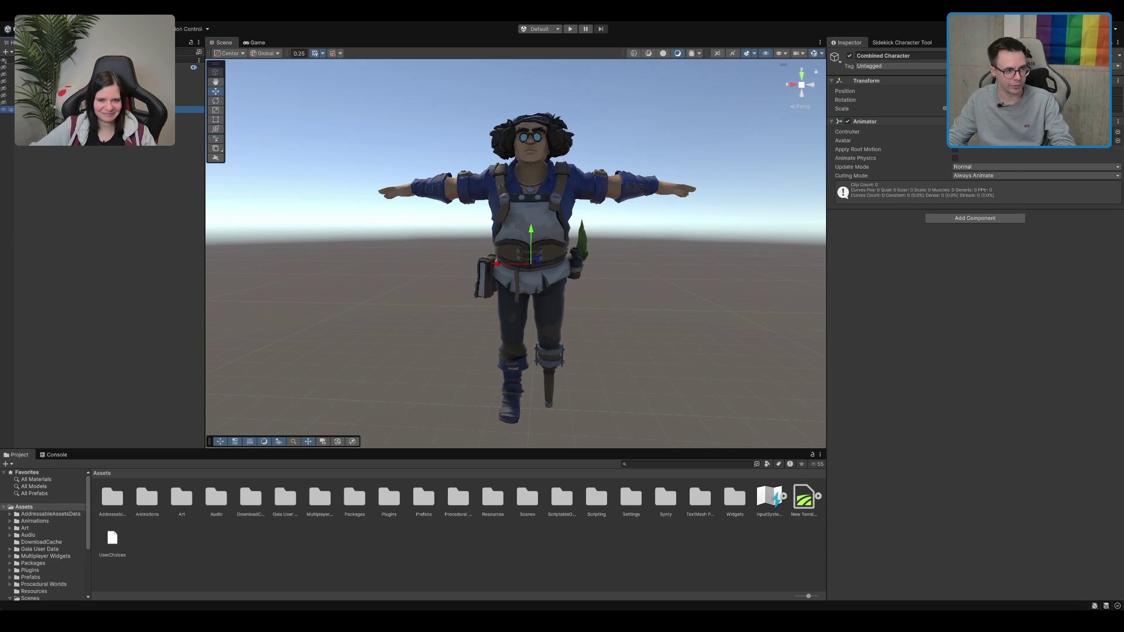
pyautogui.click(904, 42)
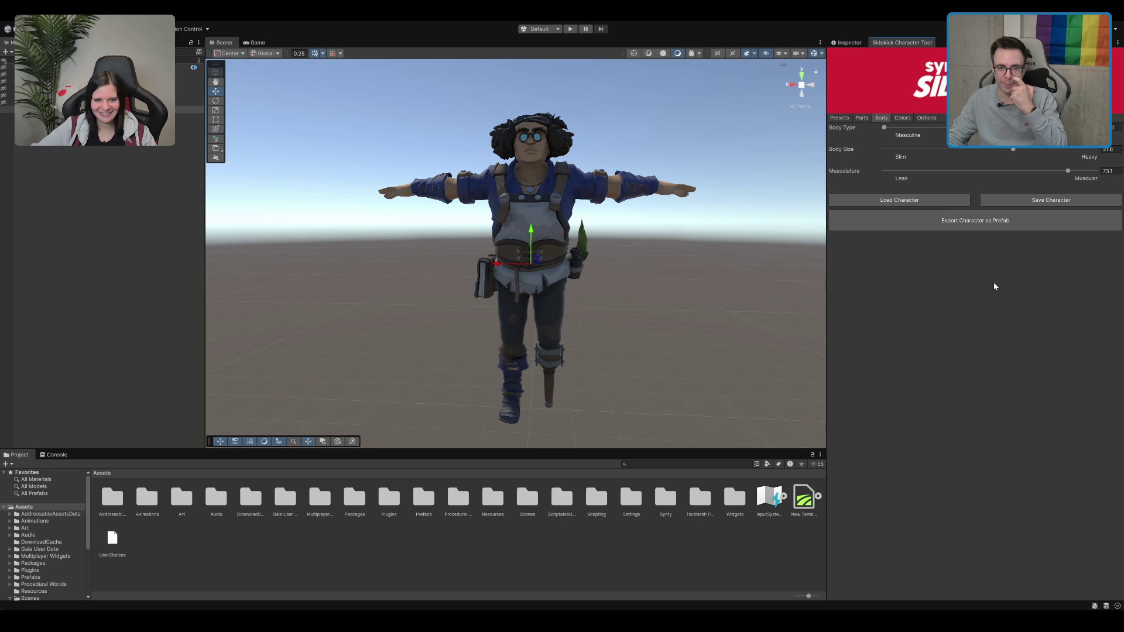
pyautogui.click(972, 222)
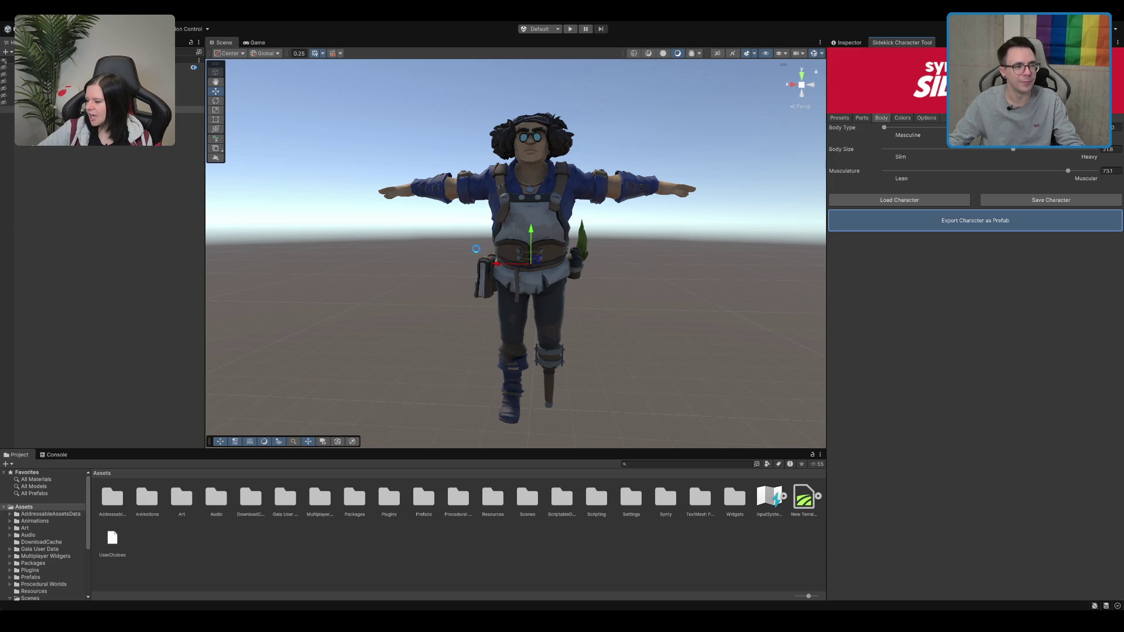
# Frame the T-posed, peg-legged villager in the Scene view
pyautogui.scroll(2, 609, 112)
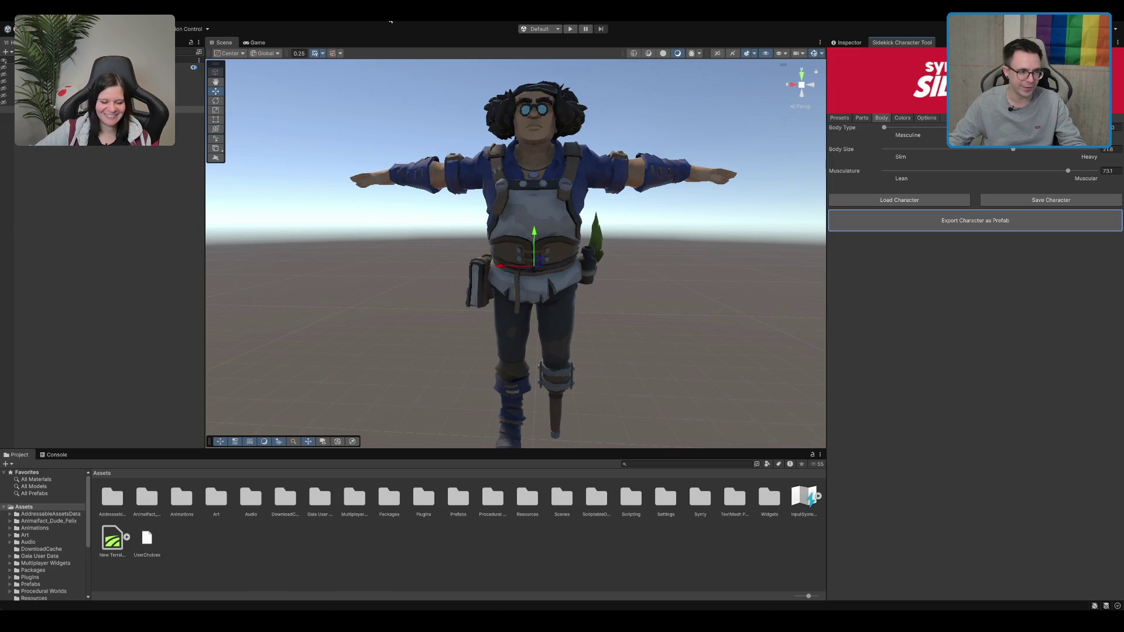
pyautogui.press('f')
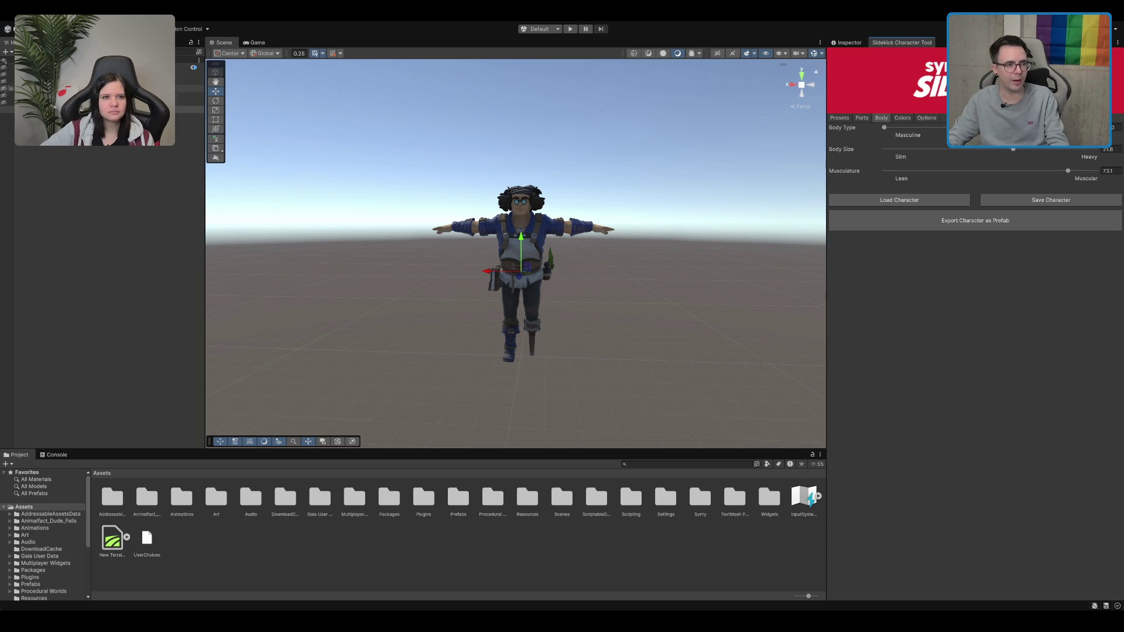
# Delete the character from the scene and open the Scenes folder in the Project window
pyautogui.click(187, 109)
pyautogui.press('Delete')
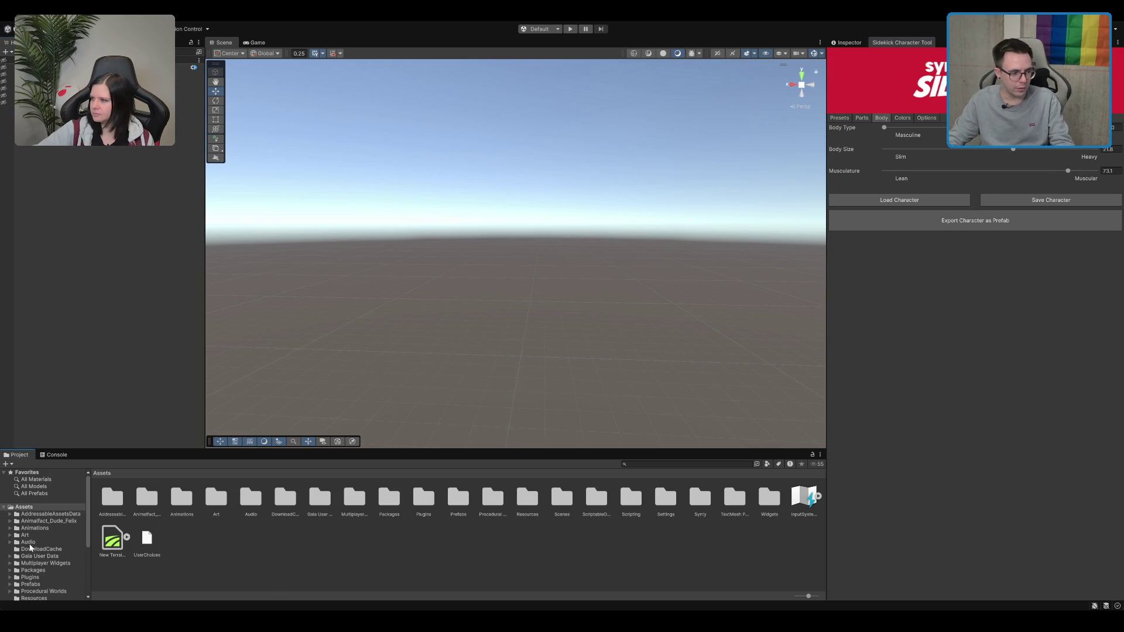
pyautogui.click(32, 577)
pyautogui.scroll(-3, 36, 580)
pyautogui.click(47, 527)
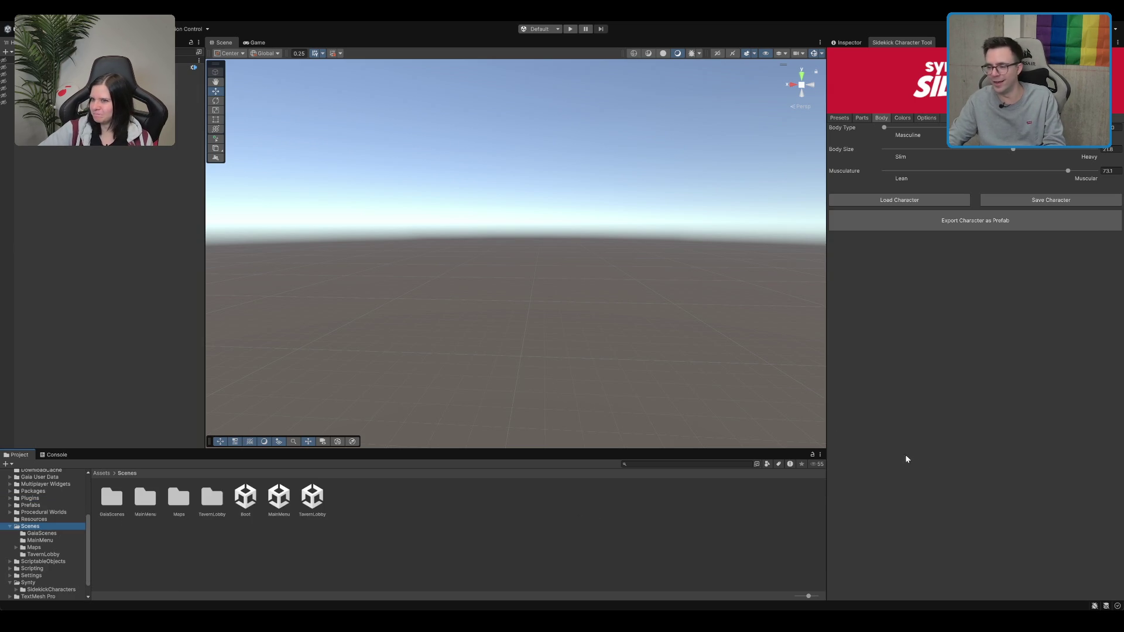
pyautogui.click(145, 150)
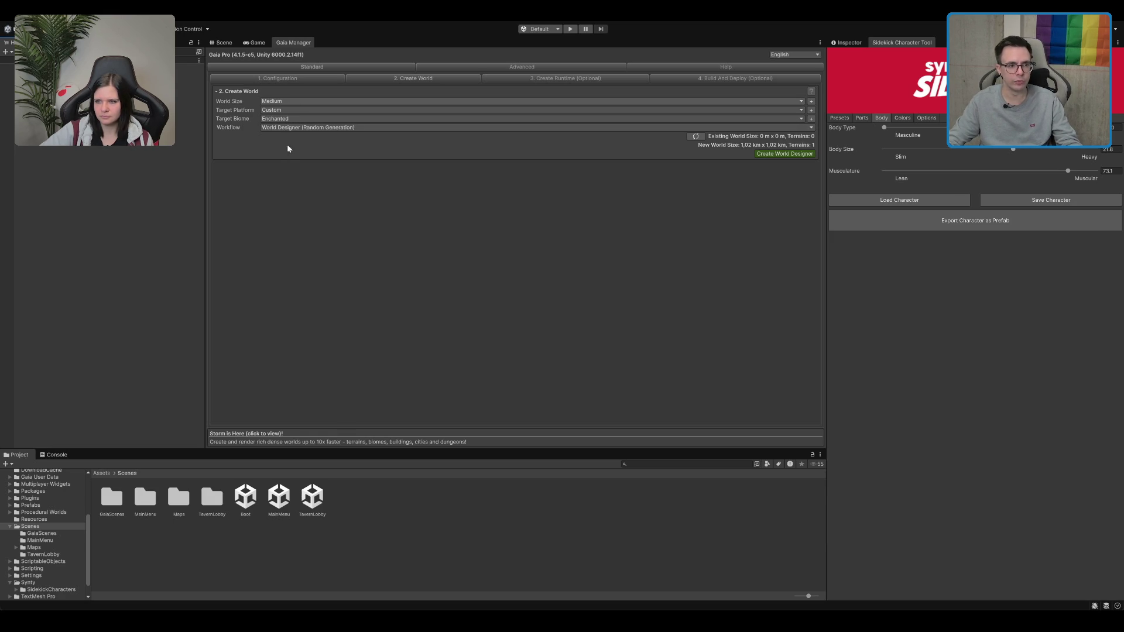
# Choose Desktop platform and Nature_Meadow biome in Gaia Manager, then create the World Designer
pyautogui.click(336, 228)
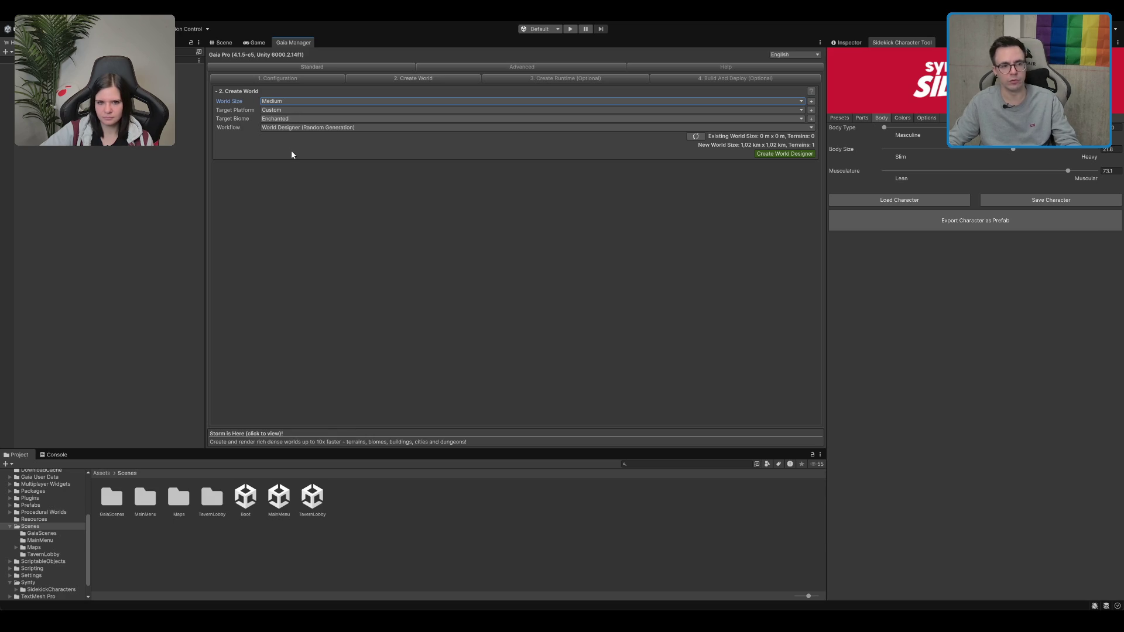
pyautogui.press('Tab')
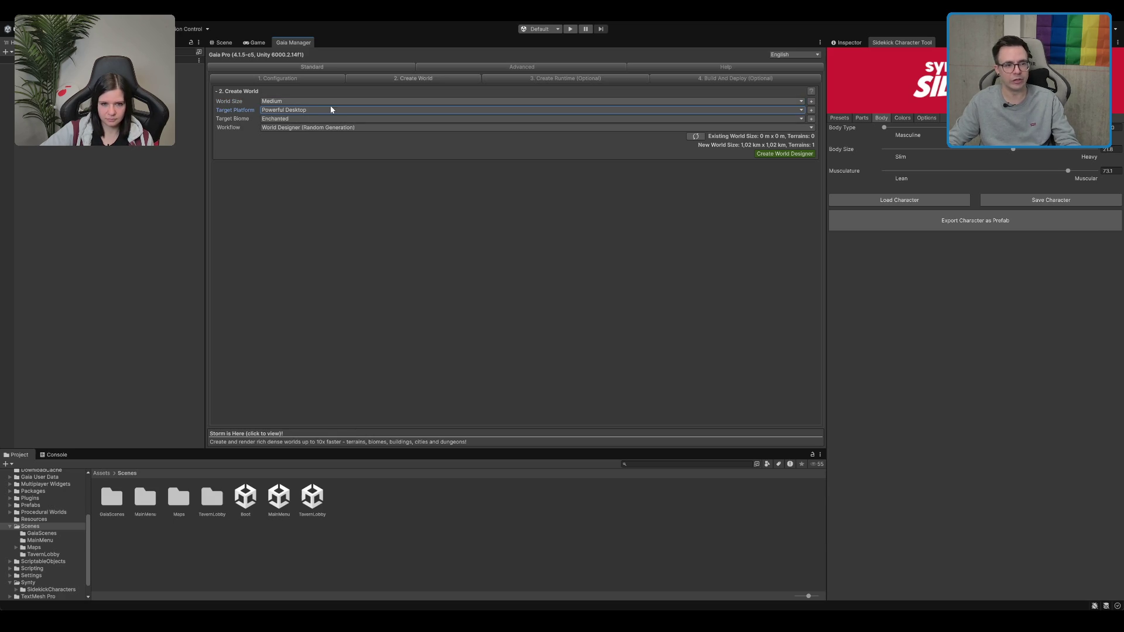
pyautogui.press('Up')
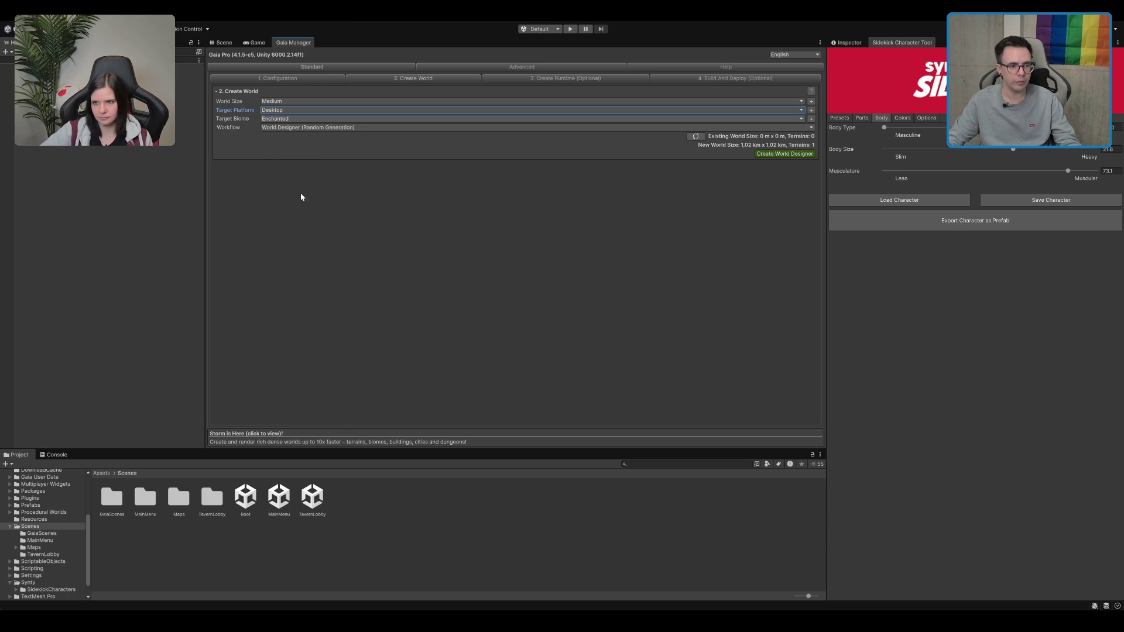
pyautogui.click(304, 157)
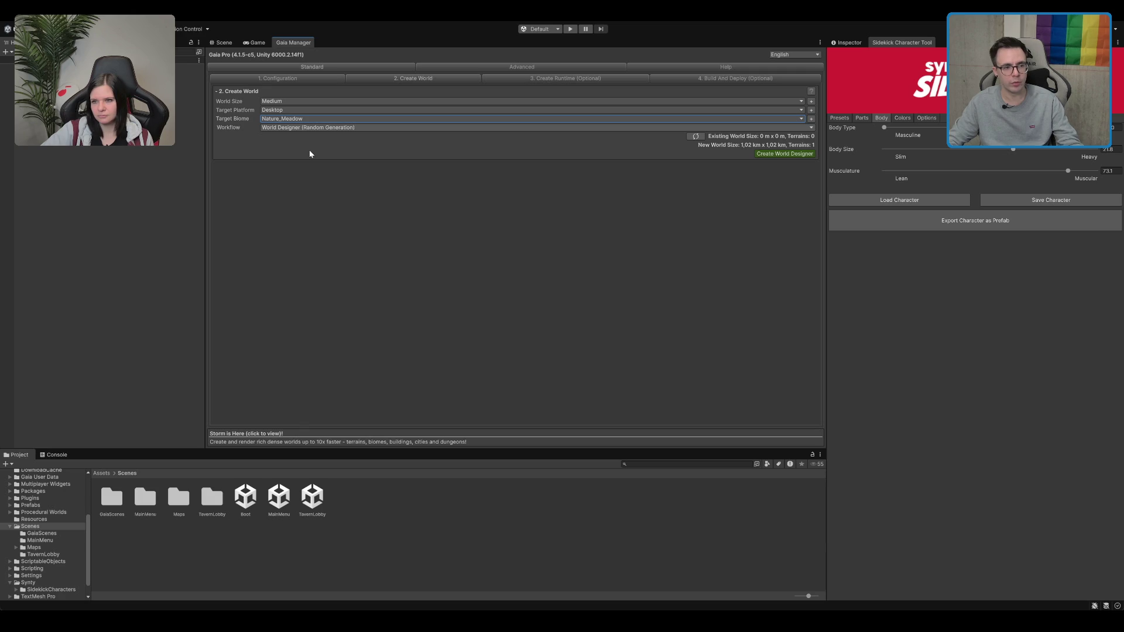
pyautogui.press('Tab')
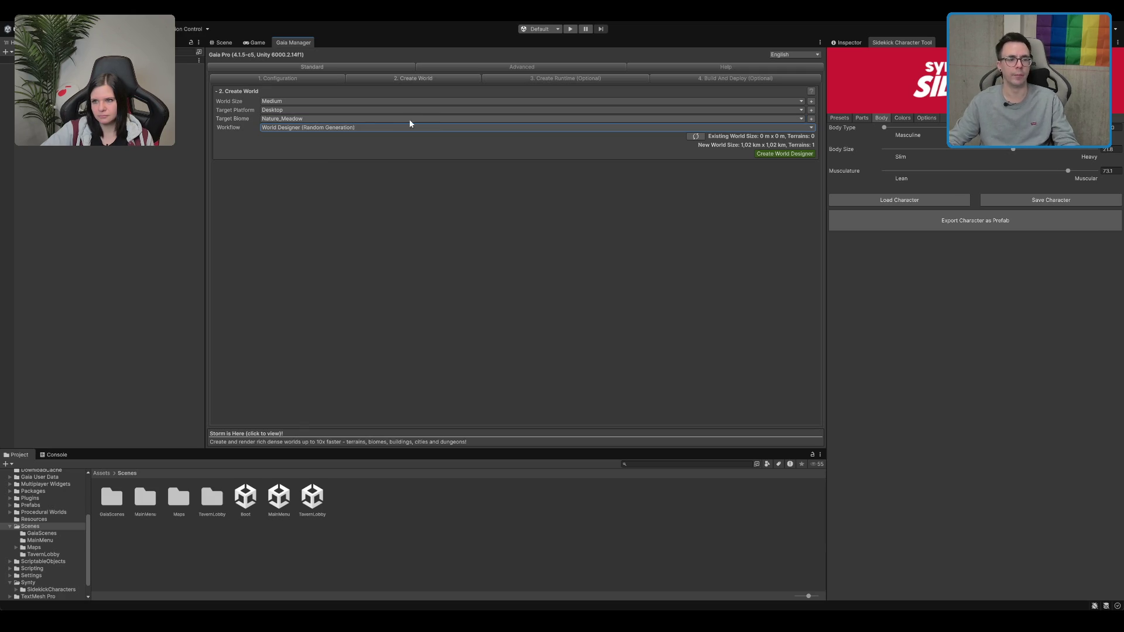
pyautogui.click(772, 154)
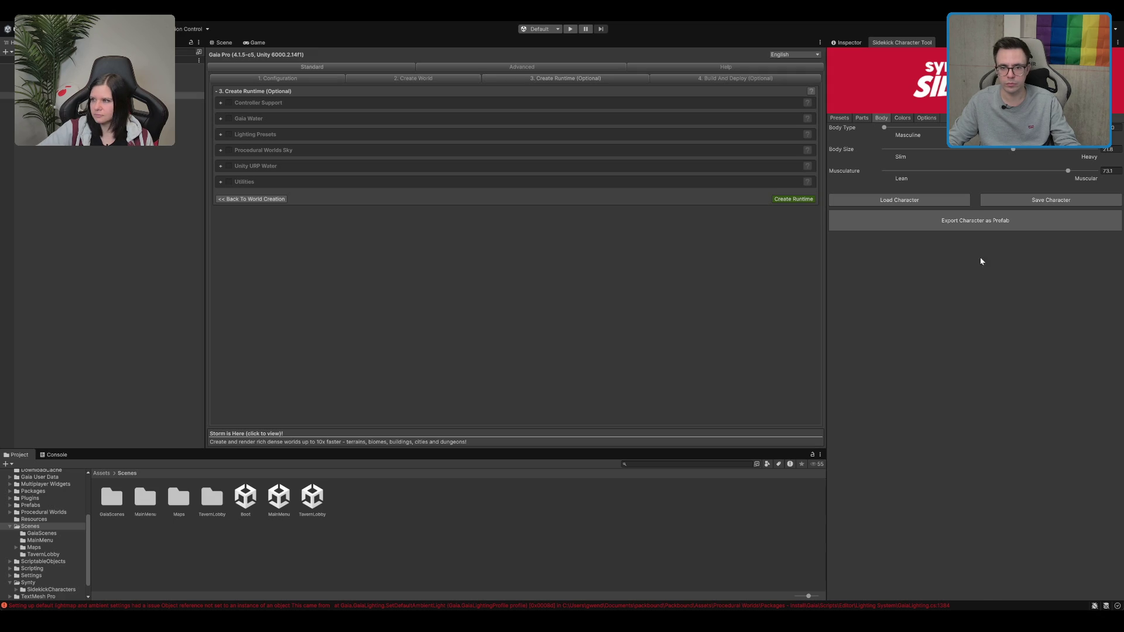
# Dock the Gaia Manager beneath the Inspector and give its panel more height
pyautogui.moveTo(935, 566); pyautogui.dragTo(941, 457)
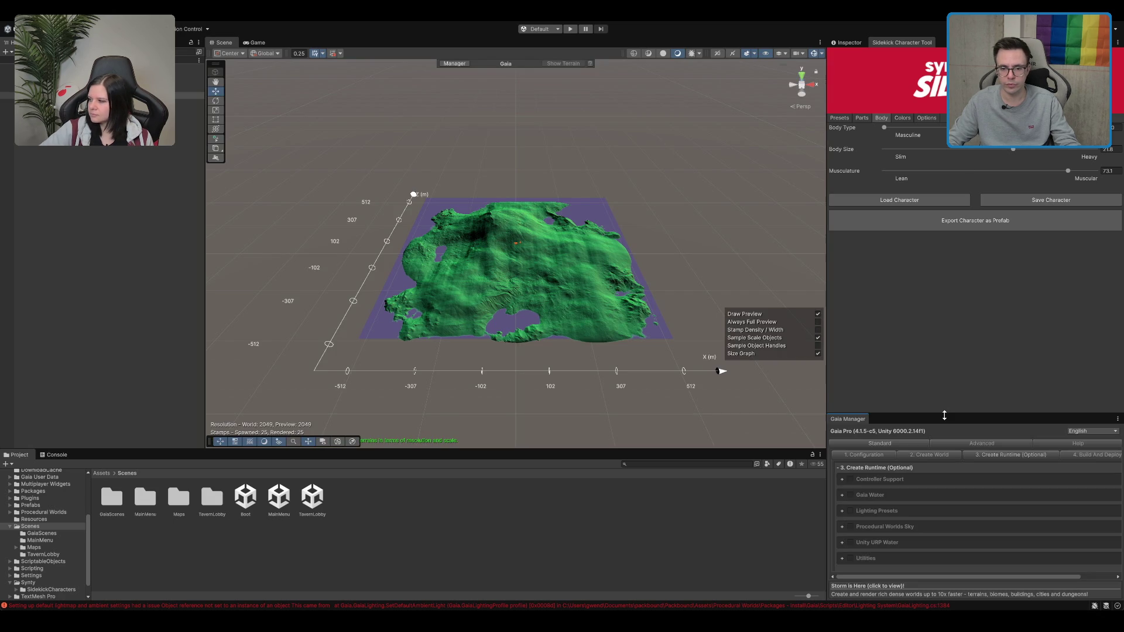
pyautogui.moveTo(943, 414); pyautogui.dragTo(954, 261)
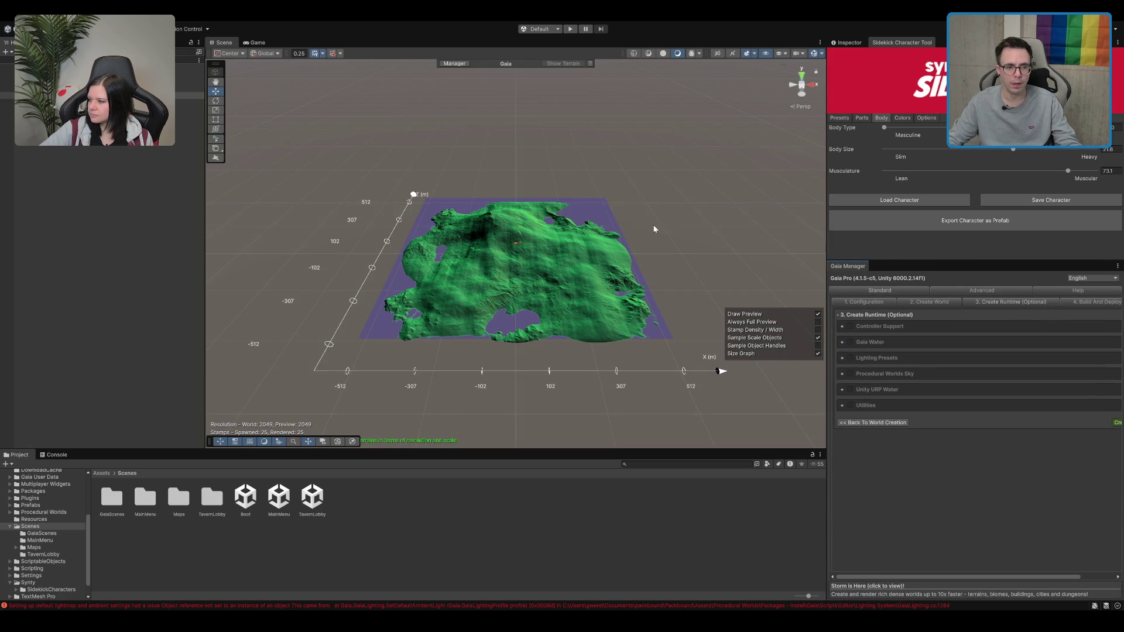
pyautogui.scroll(5, 656, 228)
pyautogui.scroll(2, 823, 281)
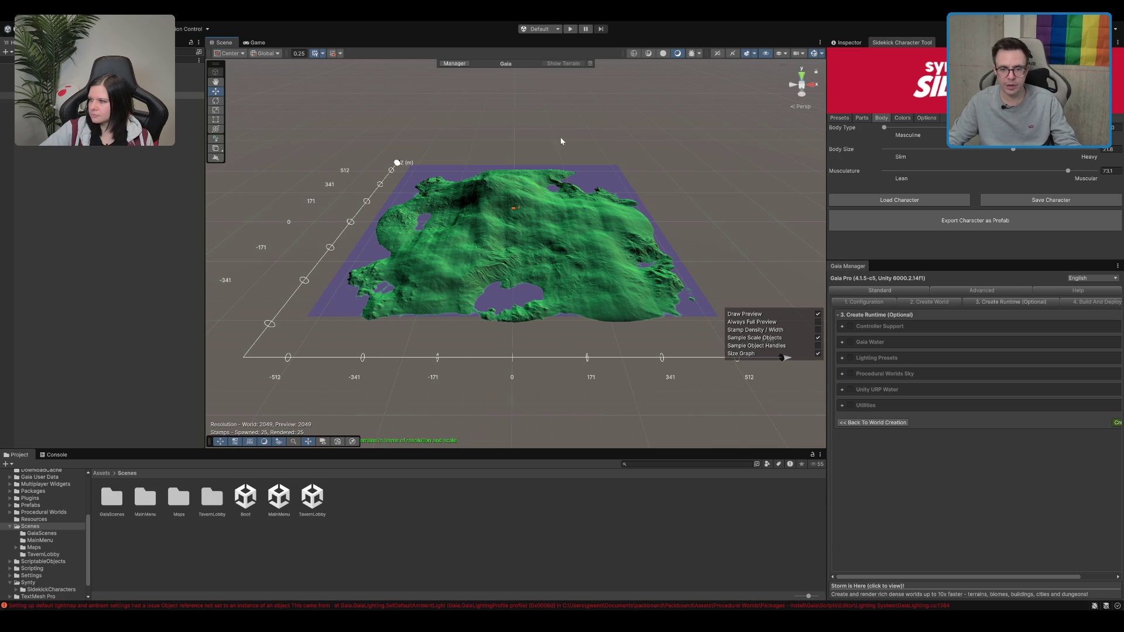
# Select the World Designer, visit the Create World step, then return to Create Runtime
pyautogui.click(647, 239)
pyautogui.scroll(2, 647, 239)
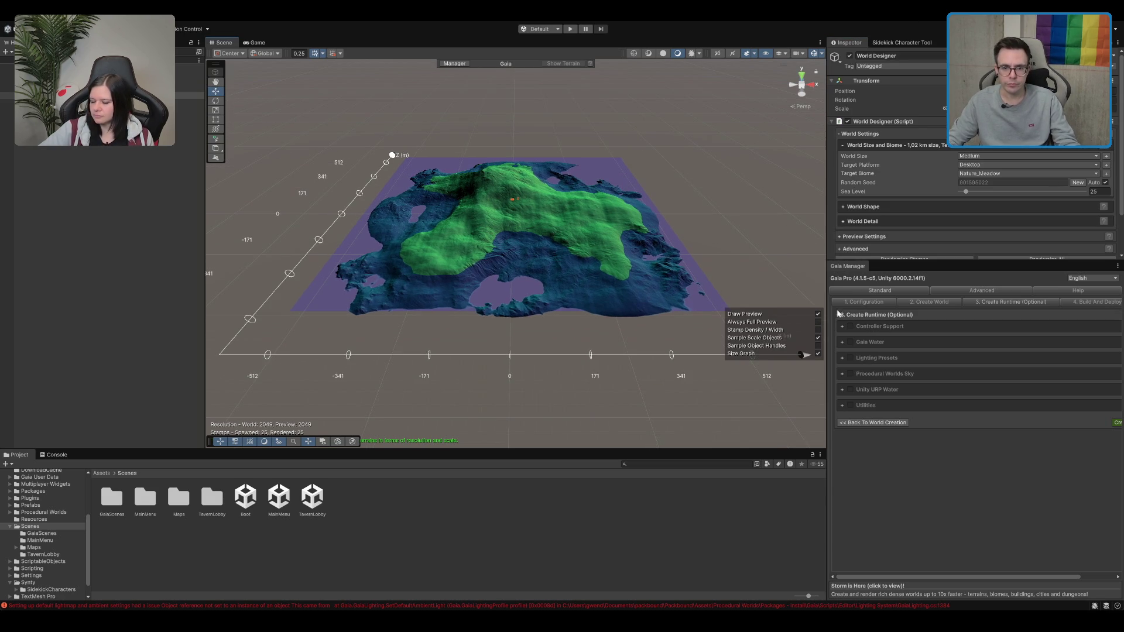
pyautogui.click(952, 303)
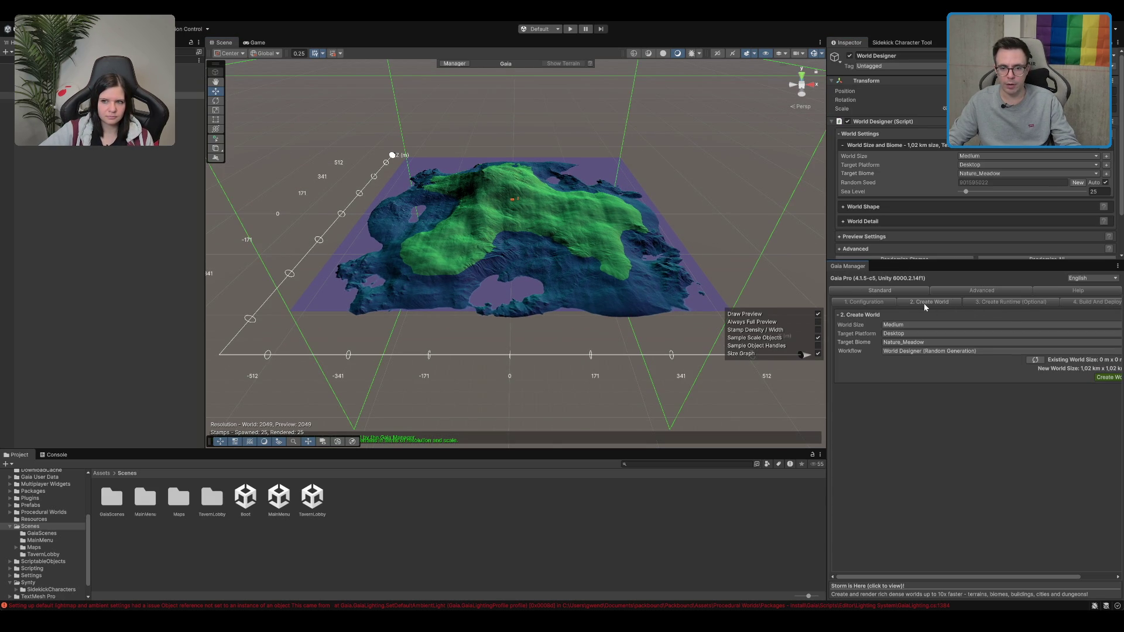
pyautogui.click(1026, 303)
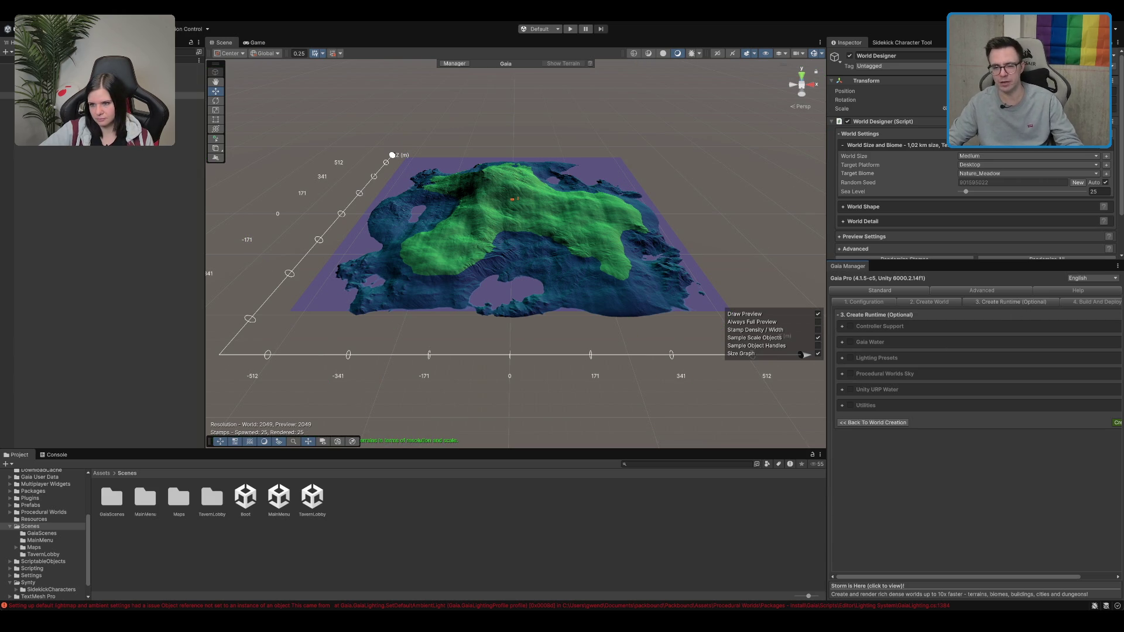
# Inspect the Unity URP Water options and exclude Unity URP Water from the runtime
pyautogui.click(845, 390)
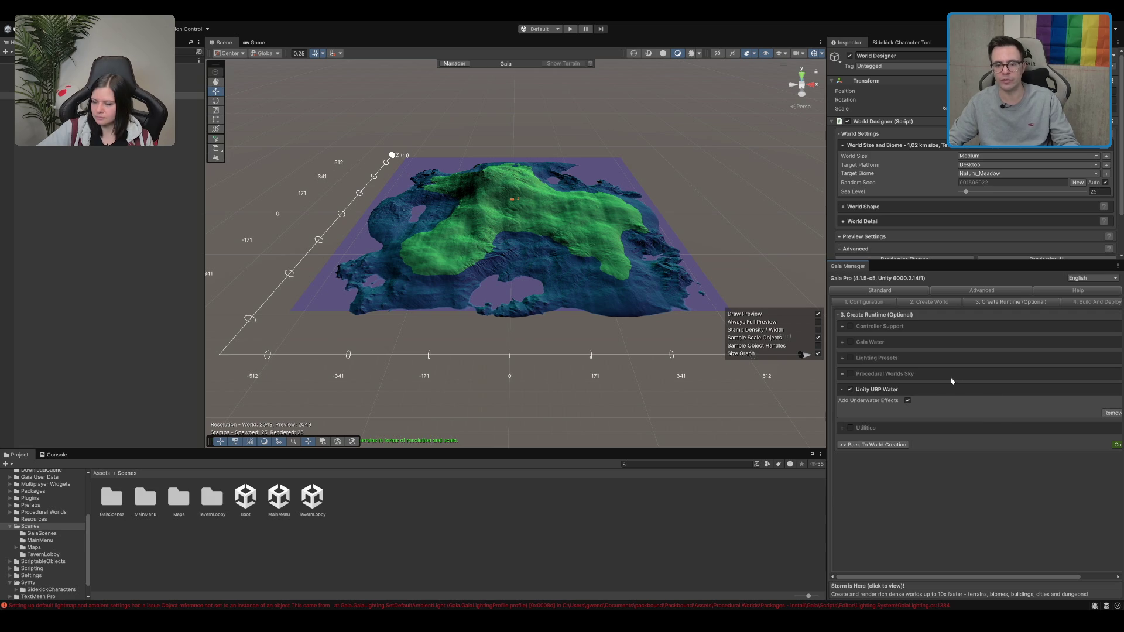
pyautogui.click(869, 391)
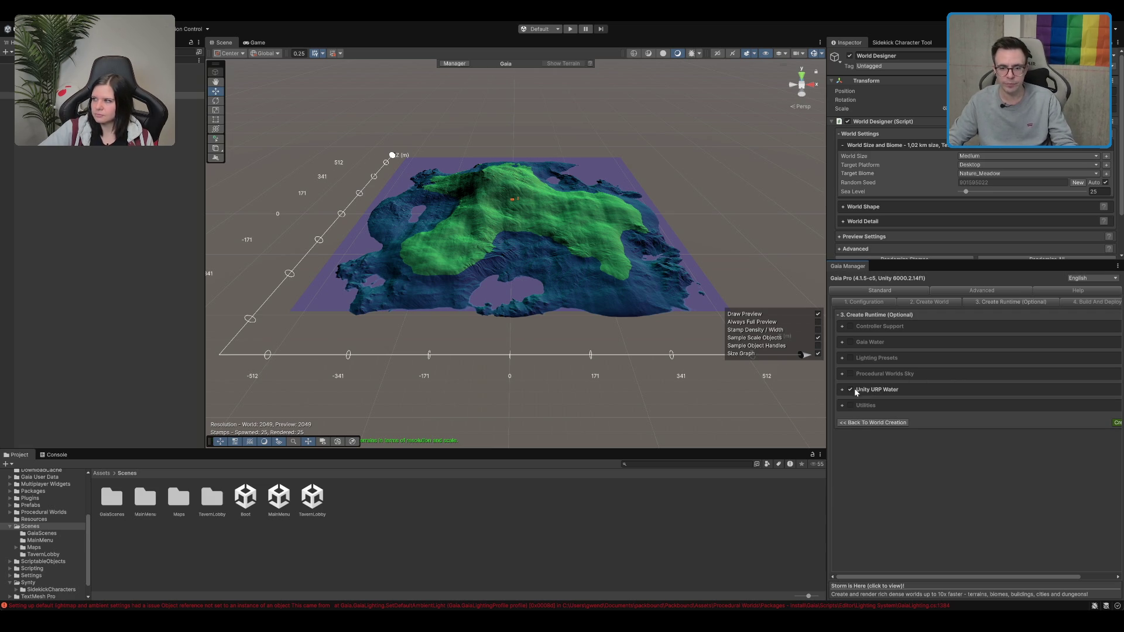
pyautogui.click(851, 389)
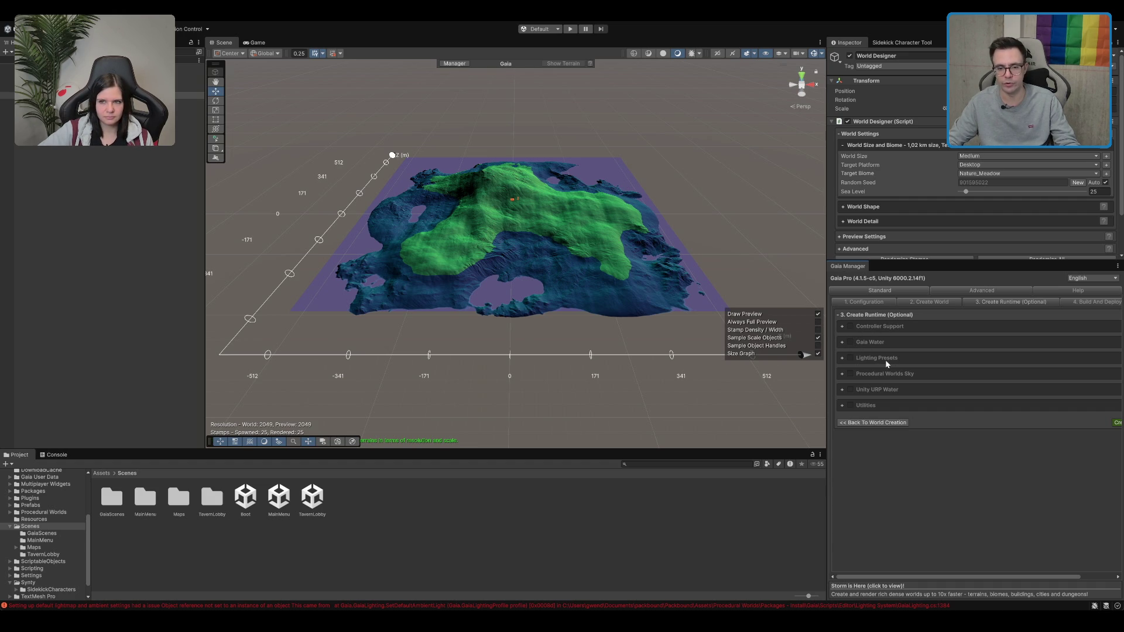
# Peek at Lighting Presets and Procedural Worlds Sky, then switch Gaia Manager to Advanced
pyautogui.click(842, 359)
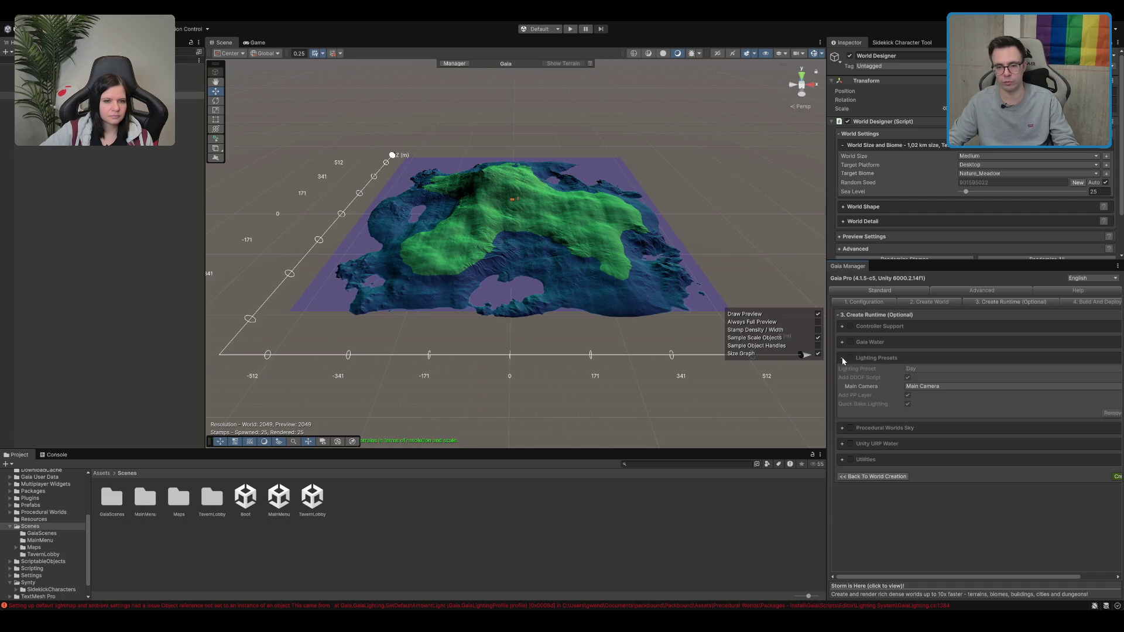
pyautogui.click(843, 358)
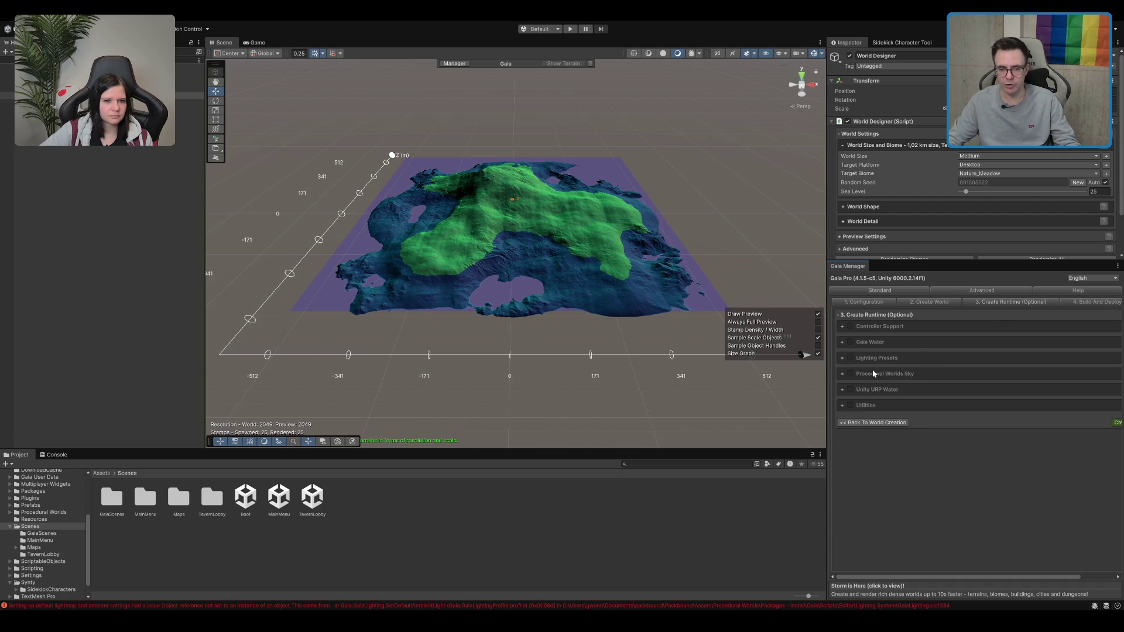
pyautogui.click(843, 375)
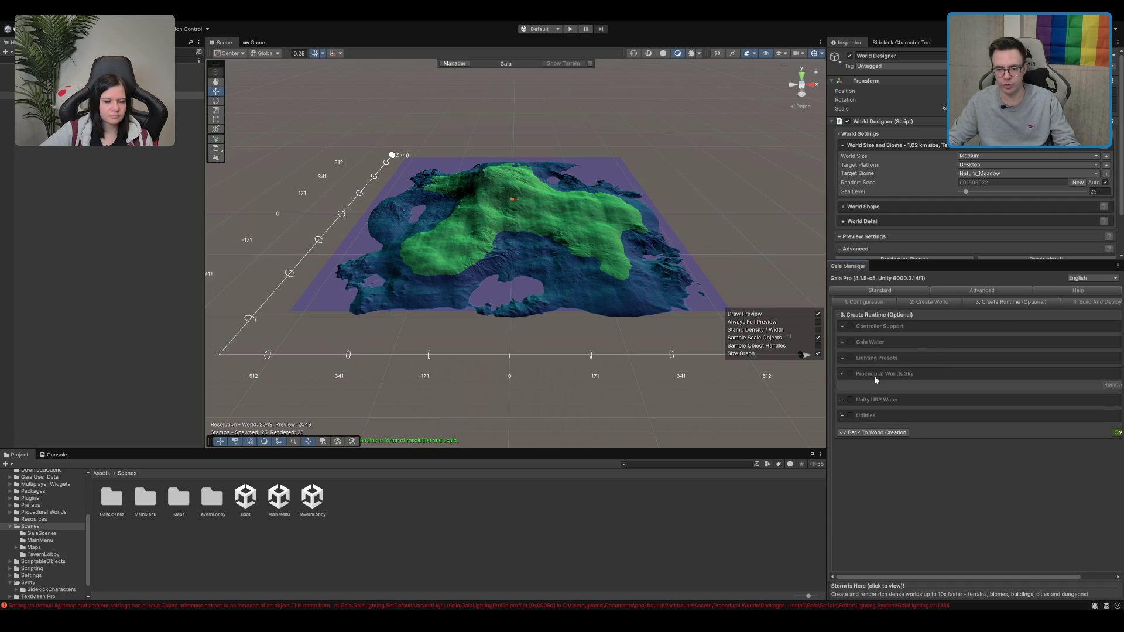
pyautogui.click(843, 375)
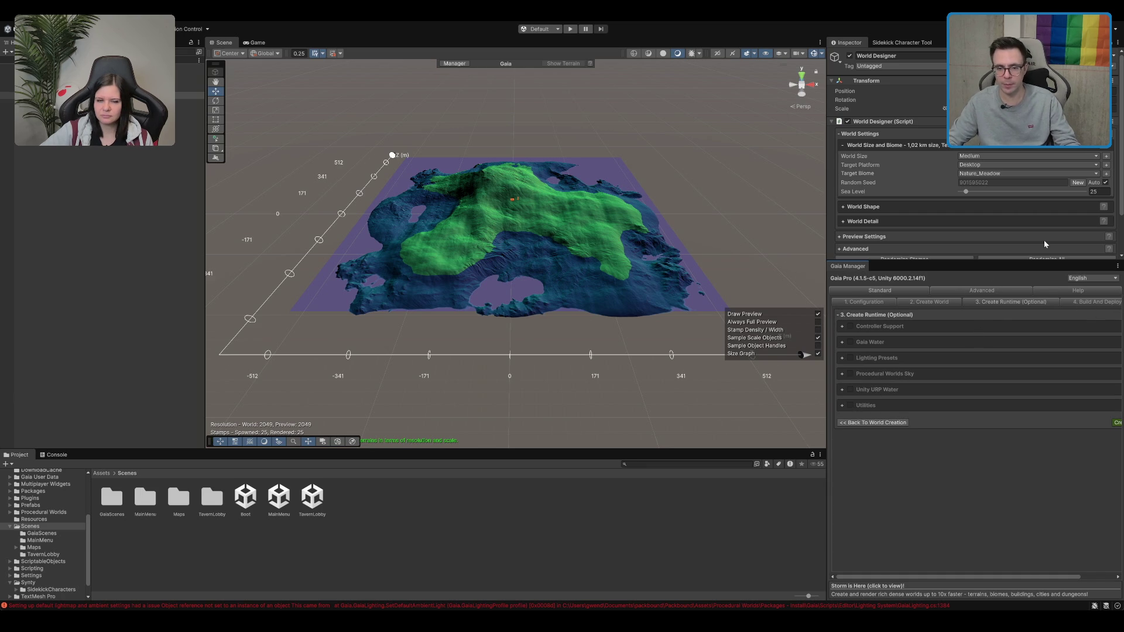
pyautogui.click(952, 292)
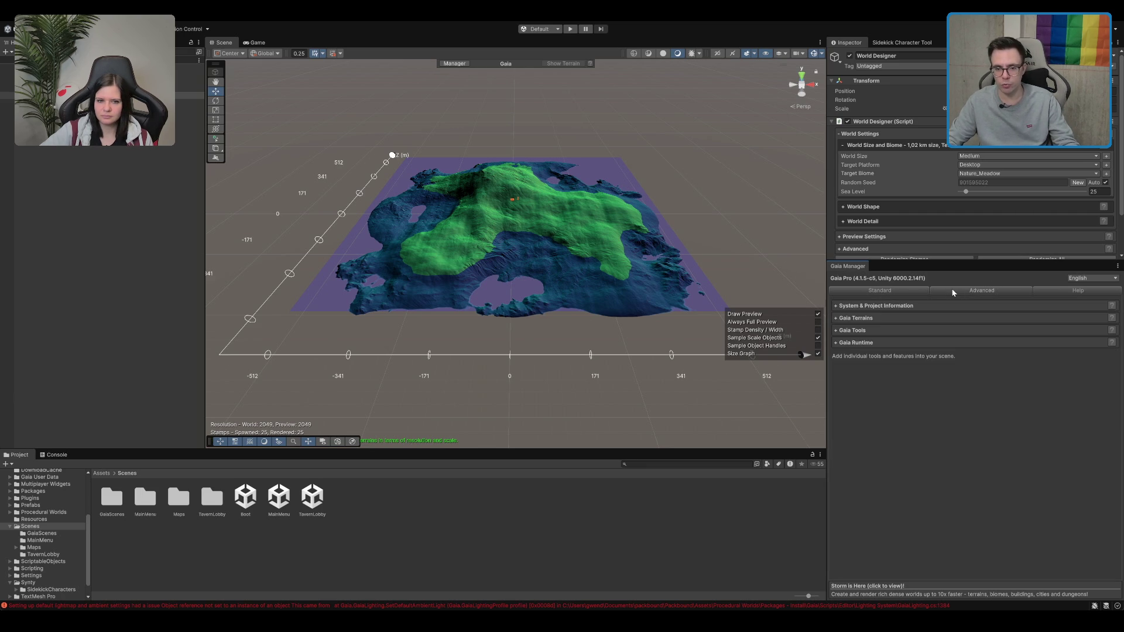
# Browse the Gaia Tools list, then return to the standard wizard's Create World step
pyautogui.click(861, 330)
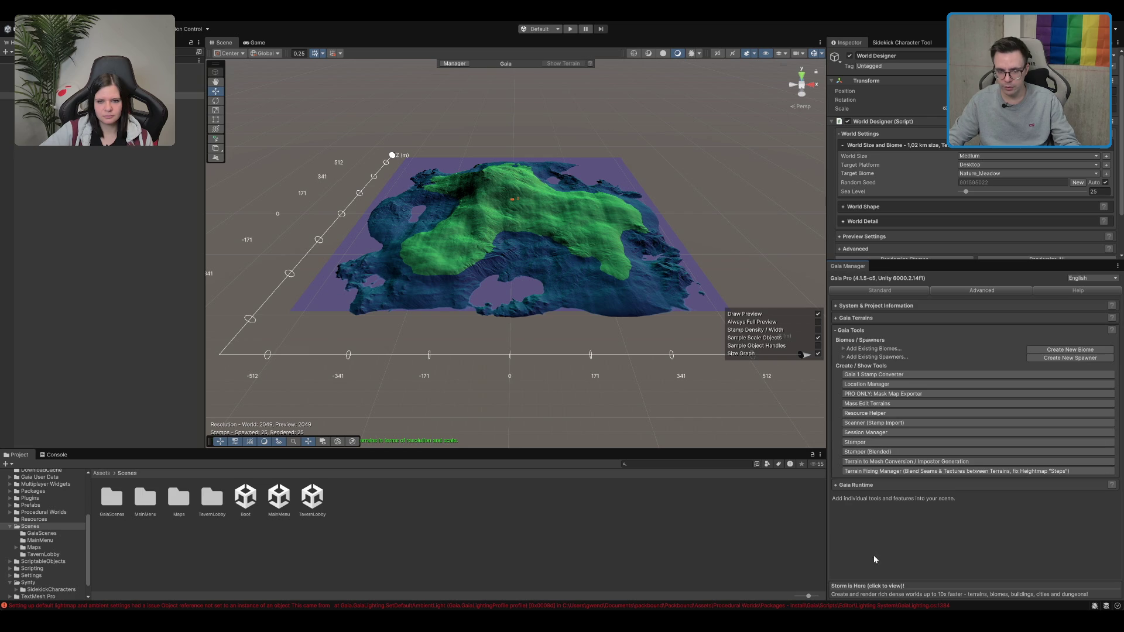
pyautogui.click(900, 289)
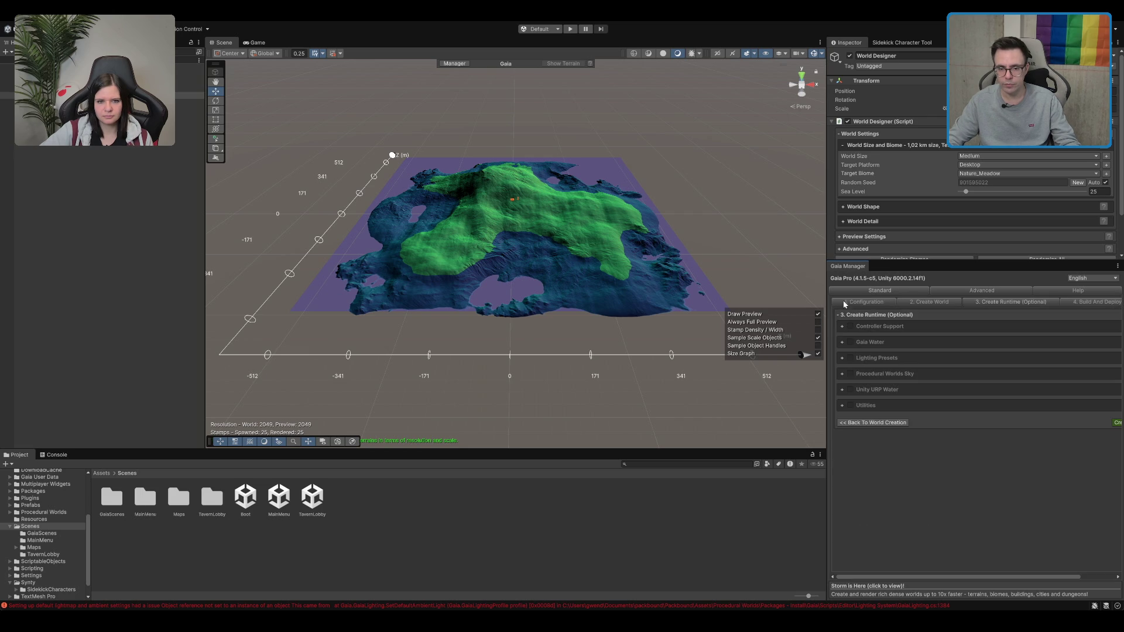
pyautogui.click(865, 304)
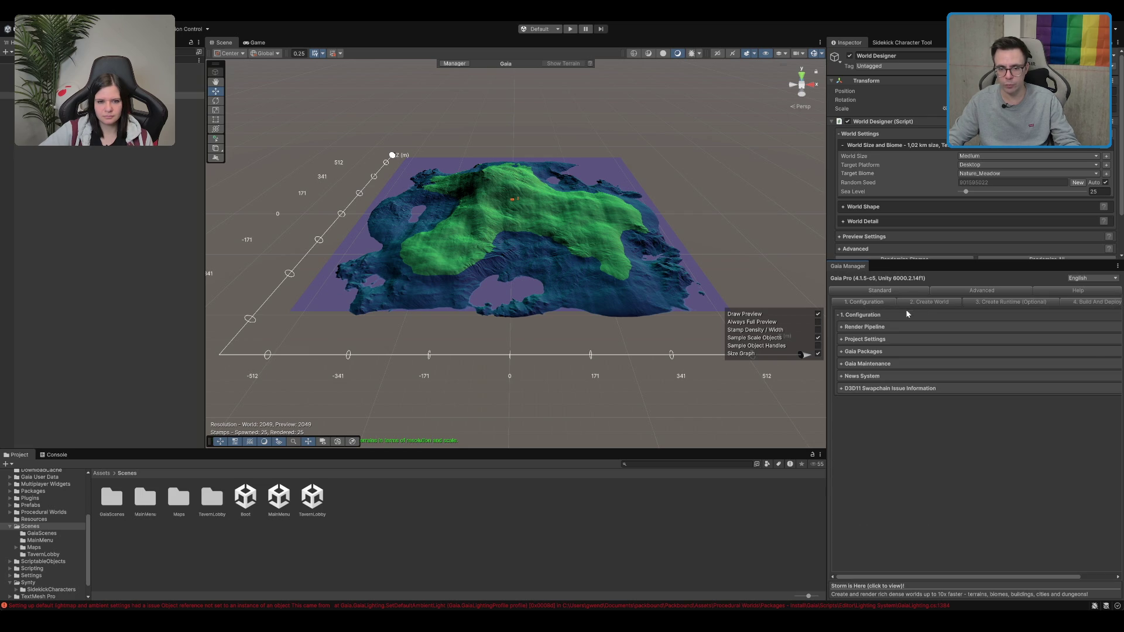
pyautogui.click(910, 303)
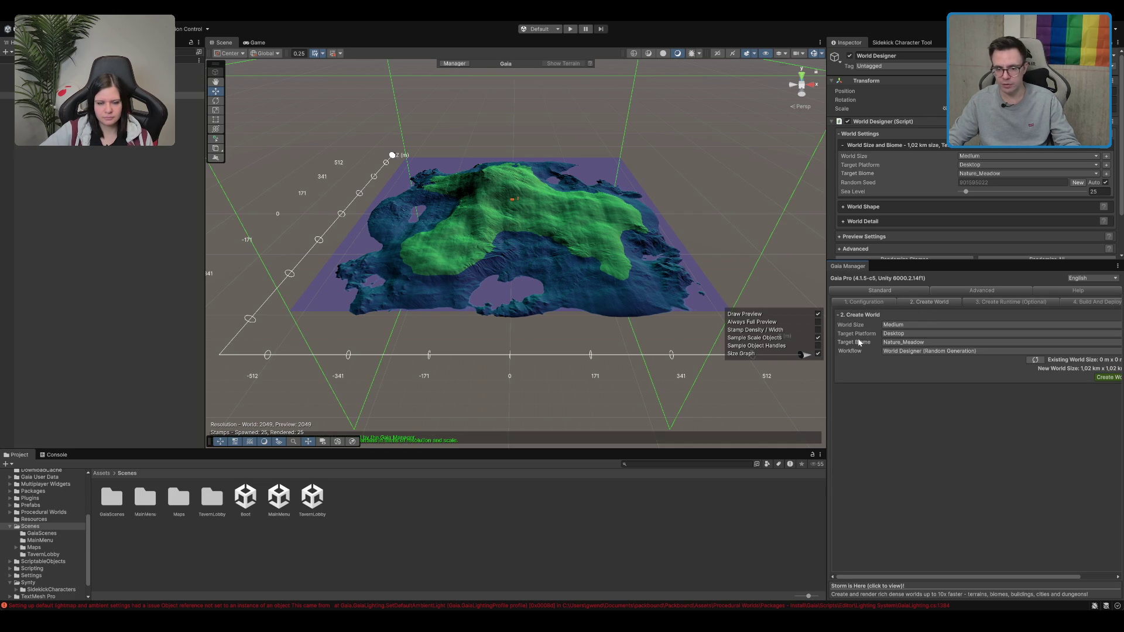
# Try the Enchanted target biome, then revert it to Nature_Meadow
pyautogui.click(918, 344)
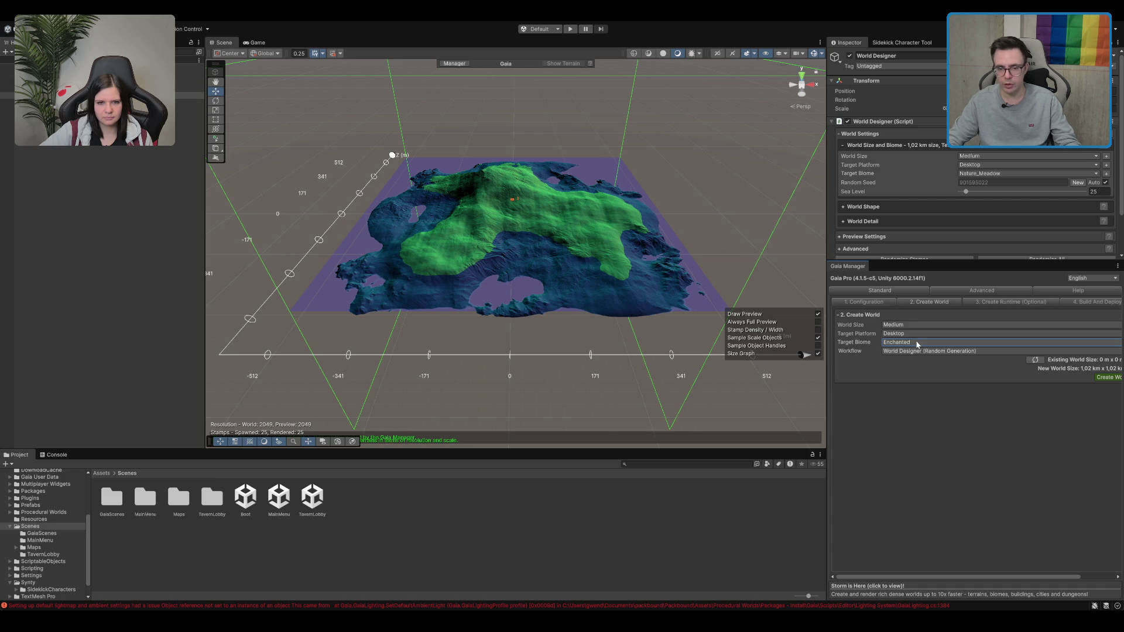
pyautogui.hotkey('ctrl', 'z')
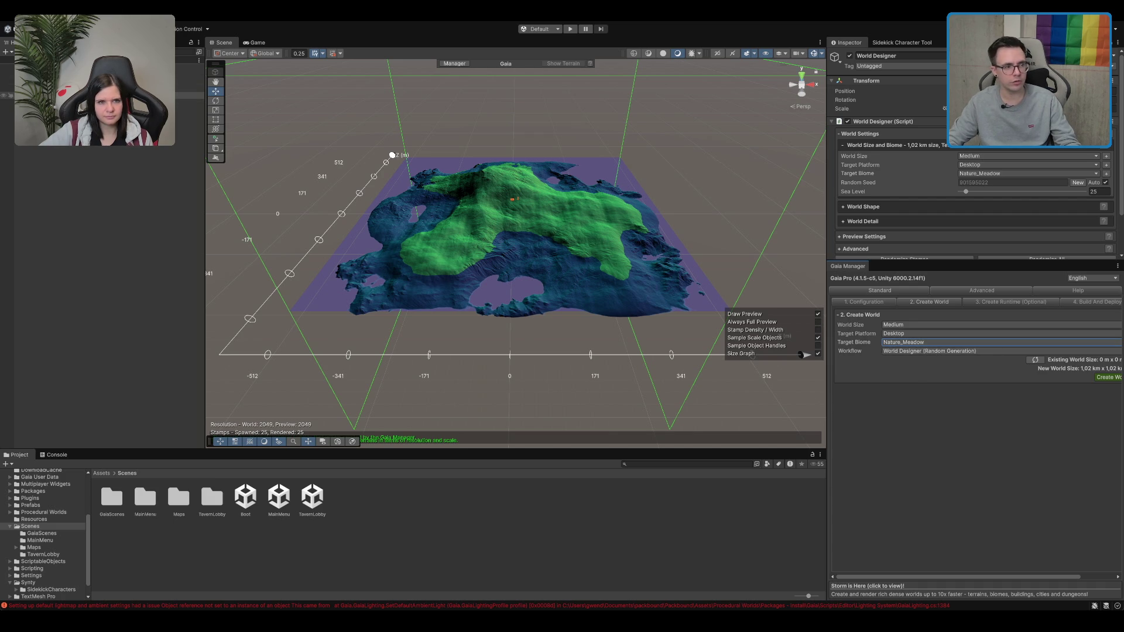
pyautogui.click(188, 95)
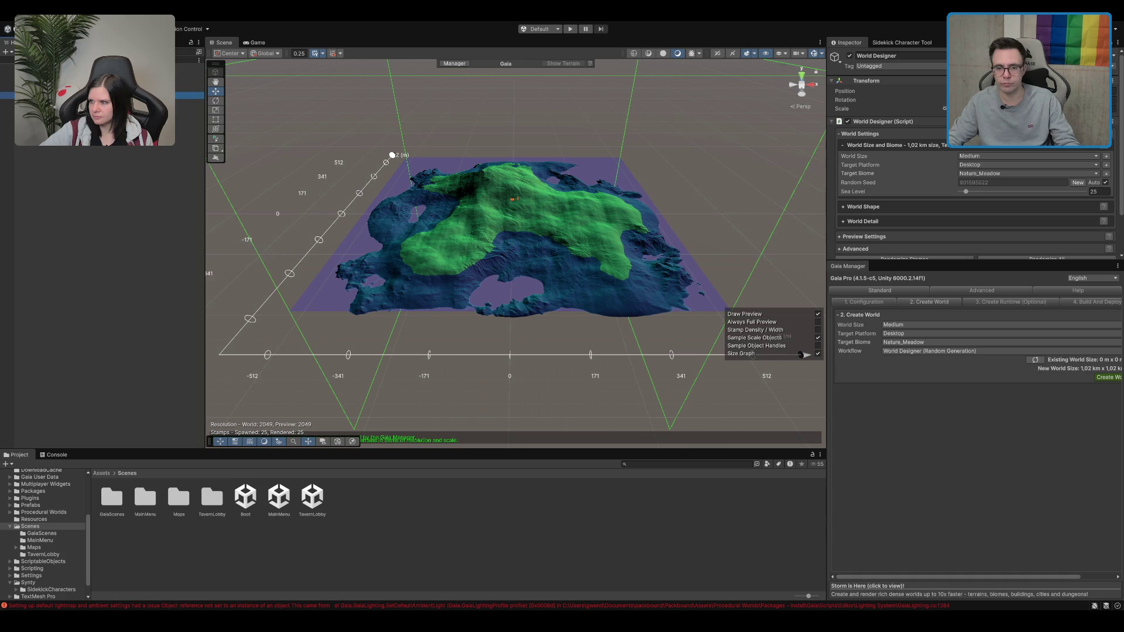
pyautogui.click(948, 306)
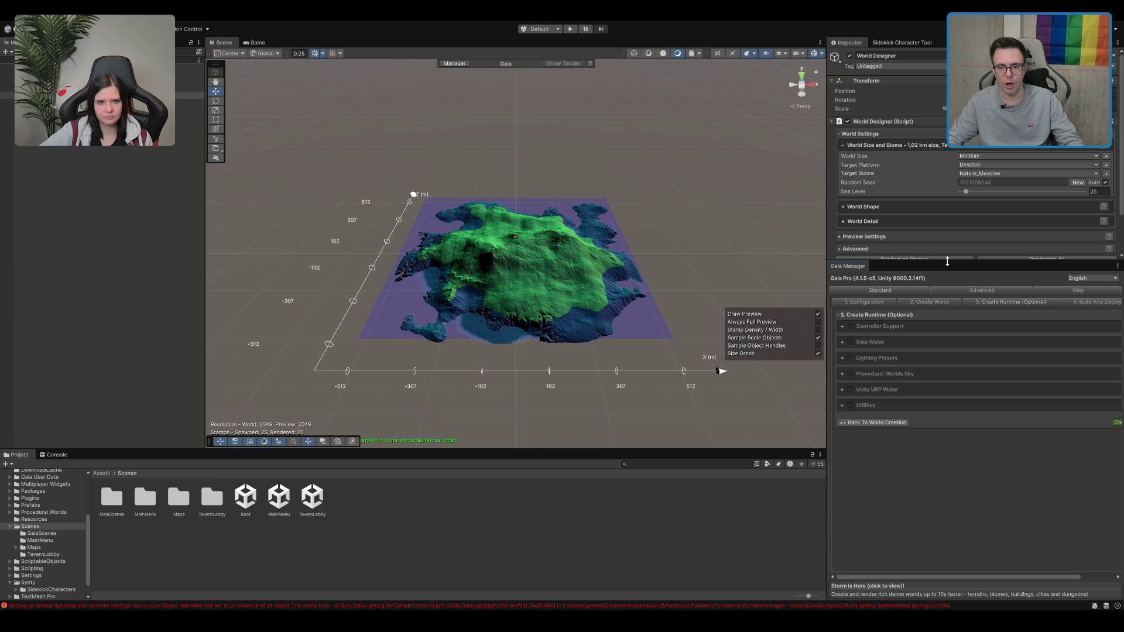
# Make the World Designer settings taller and zoom and orbit close to the island preview
pyautogui.moveTo(941, 262); pyautogui.dragTo(940, 403)
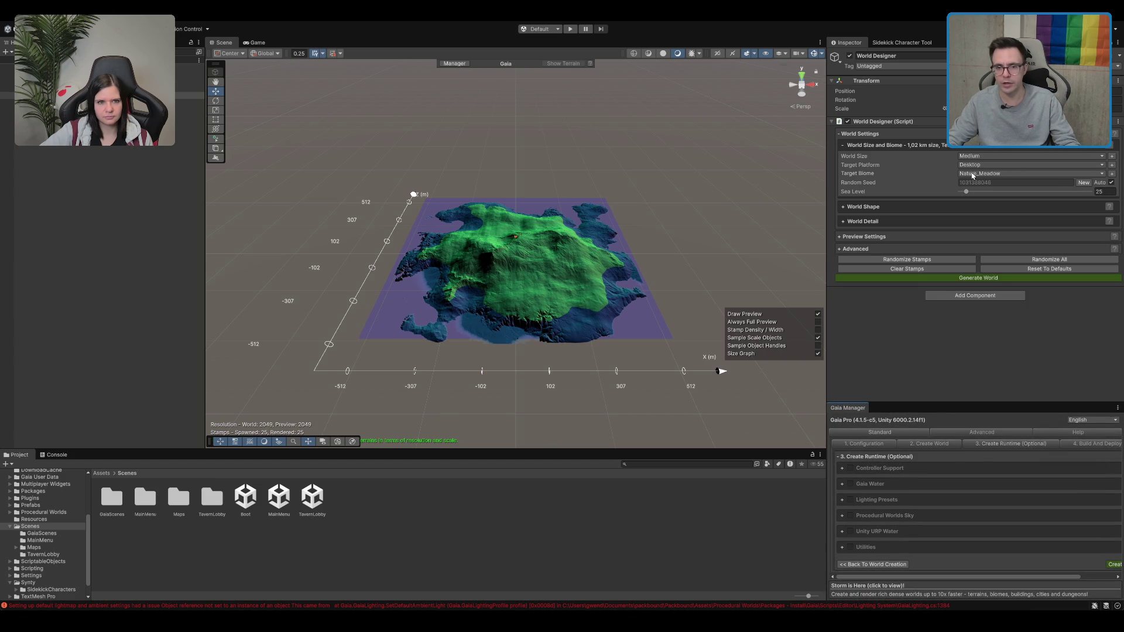
pyautogui.scroll(3, 574, 321)
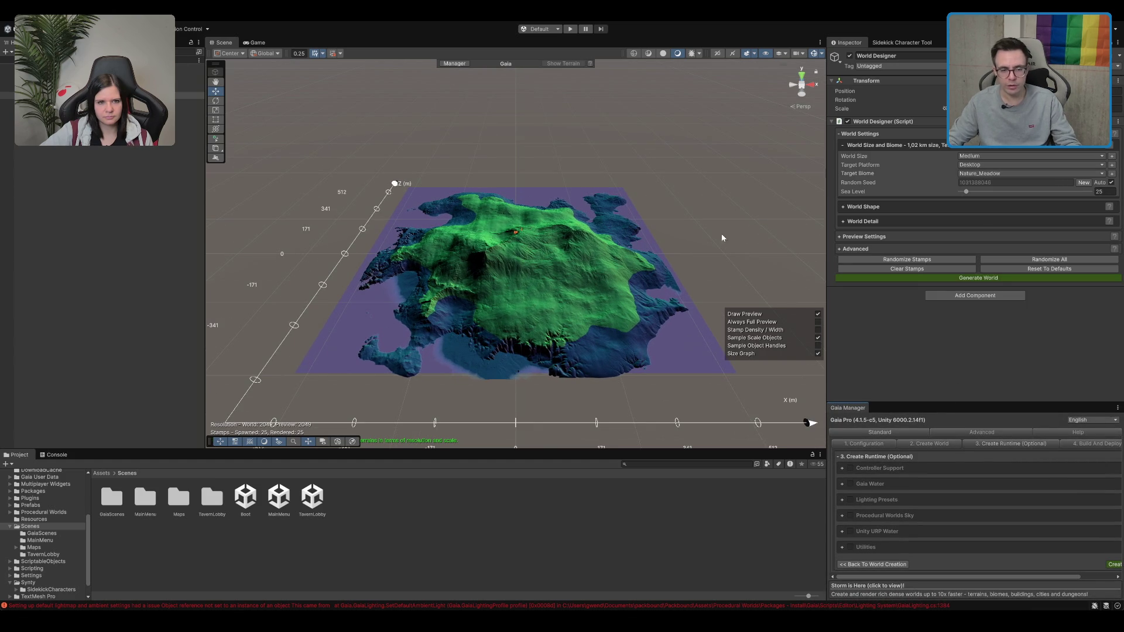
pyautogui.scroll(4, 564, 280)
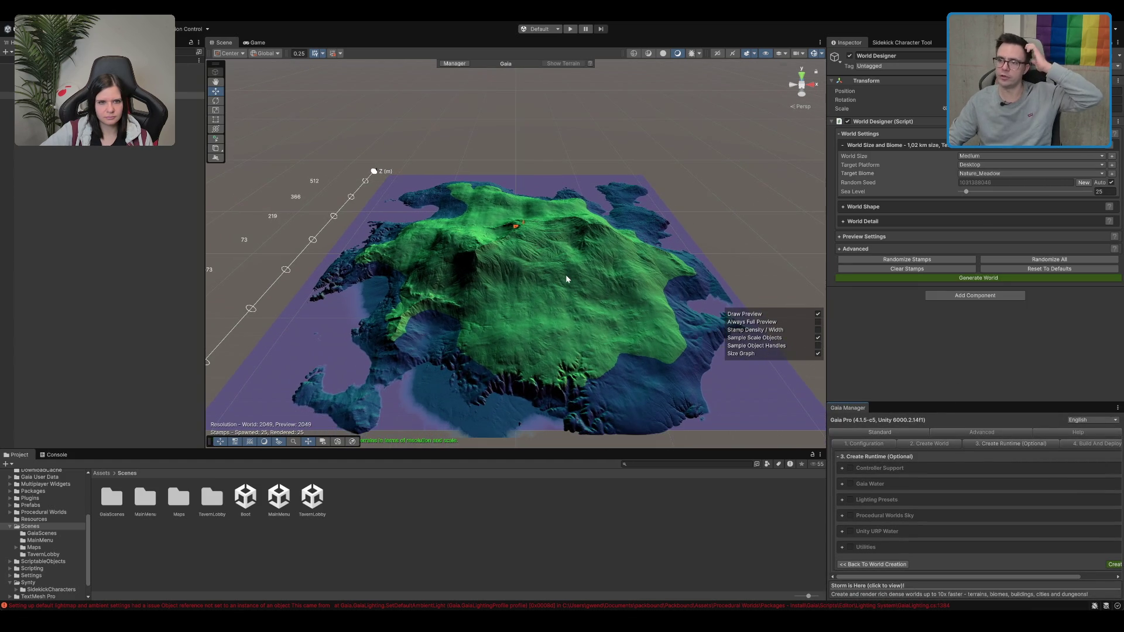
pyautogui.moveTo(566, 279); pyautogui.dragTo(611, 187)
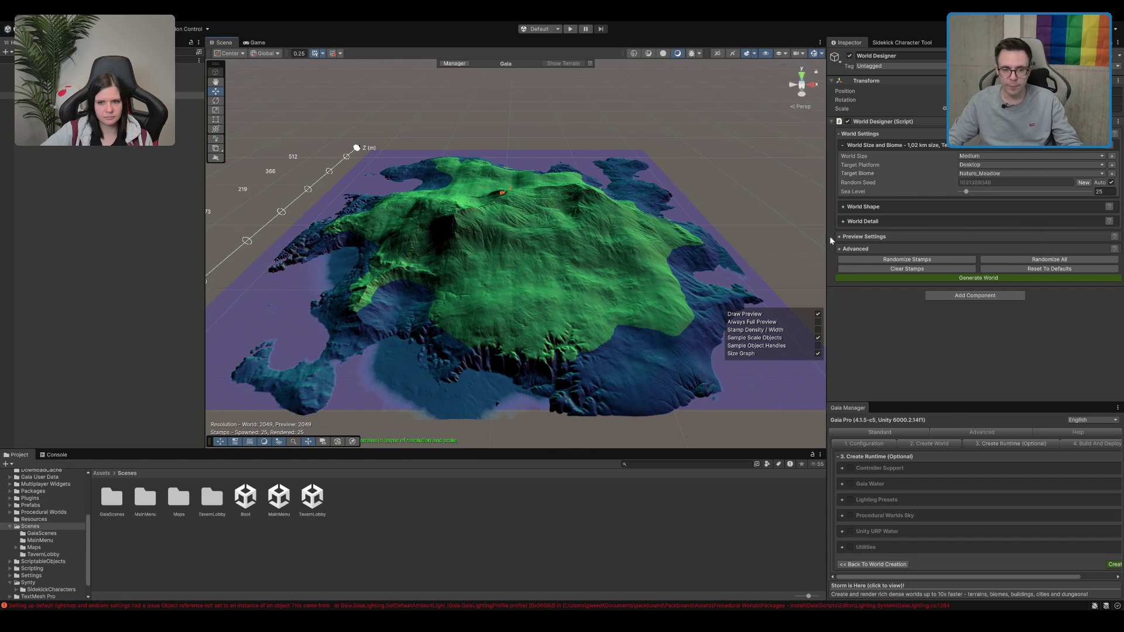
pyautogui.moveTo(780, 240)
pyautogui.mouseDown()
pyautogui.moveTo(561, 188)
pyautogui.moveTo(637, 146)
pyautogui.moveTo(590, 188)
pyautogui.mouseUp()
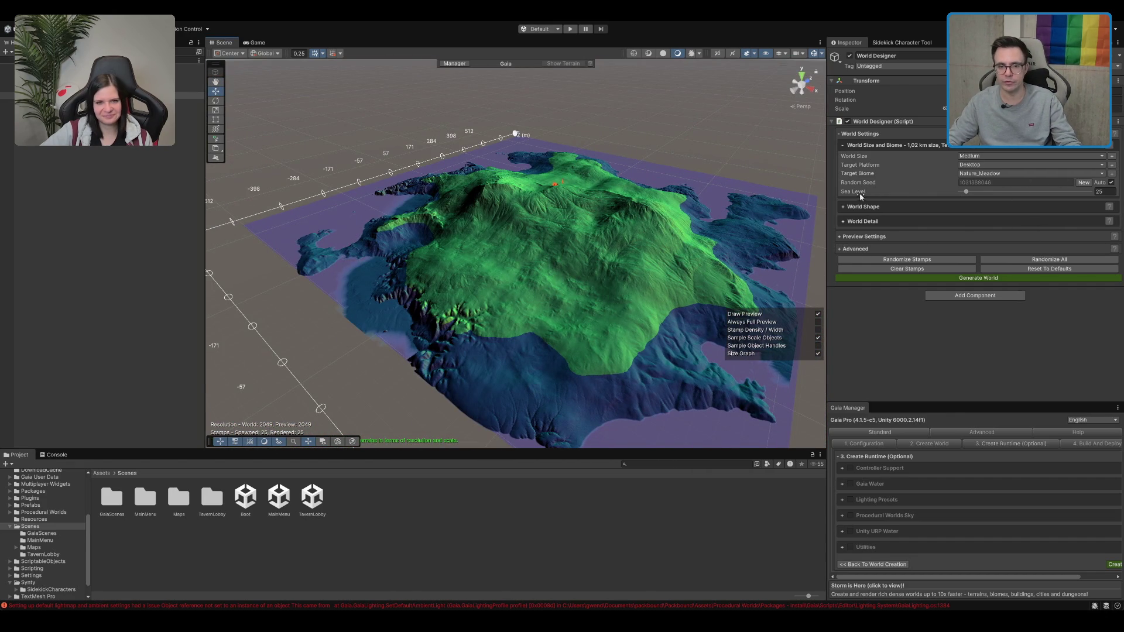
# Try a sea level of 50, then restore it to 25
pyautogui.click(868, 206)
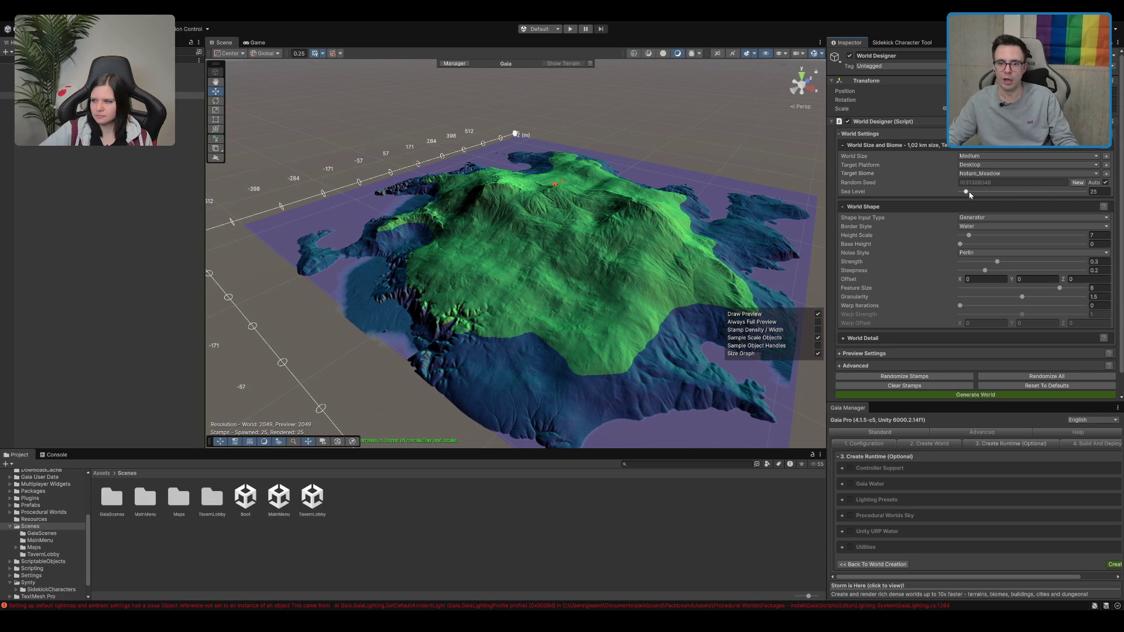
pyautogui.click(1100, 192)
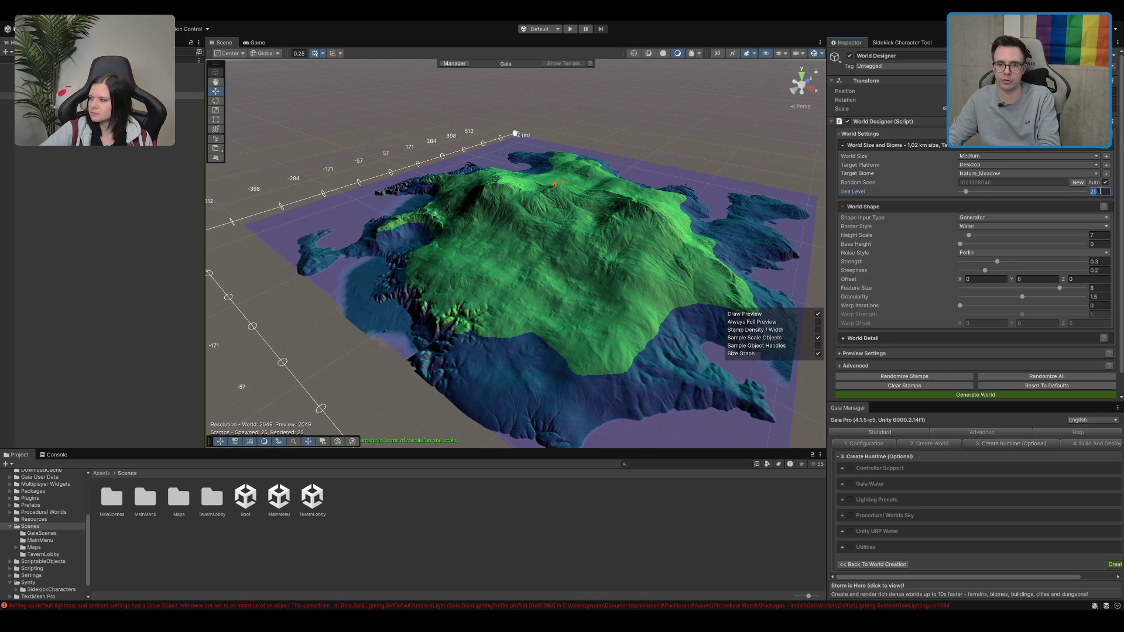
pyautogui.write('50')
pyautogui.doubleClick(1100, 191)
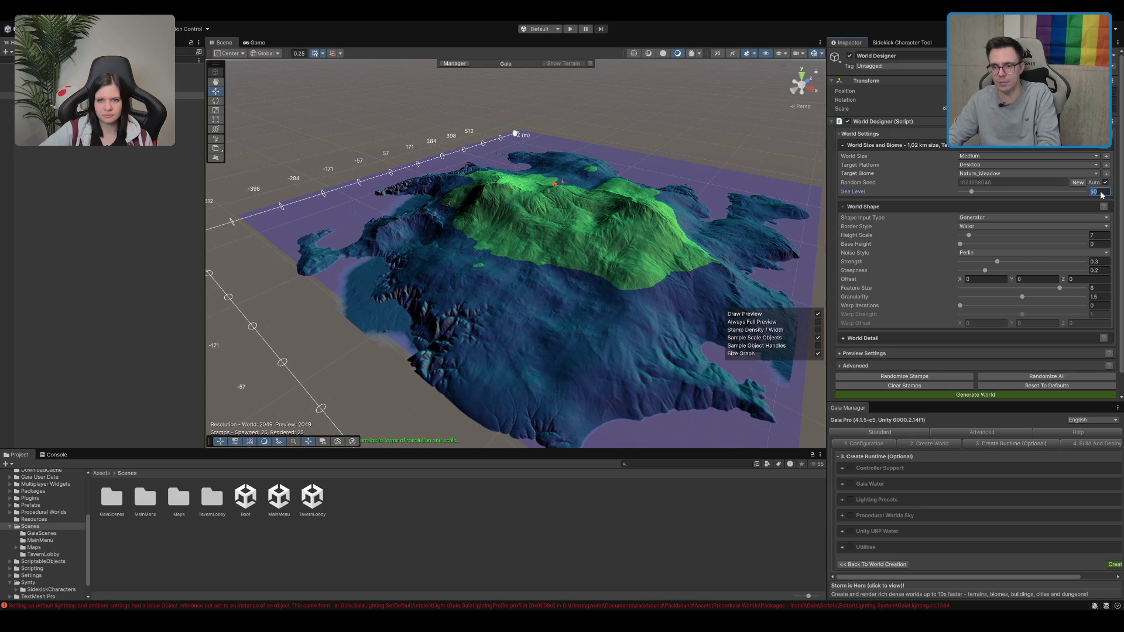
pyautogui.write('25')
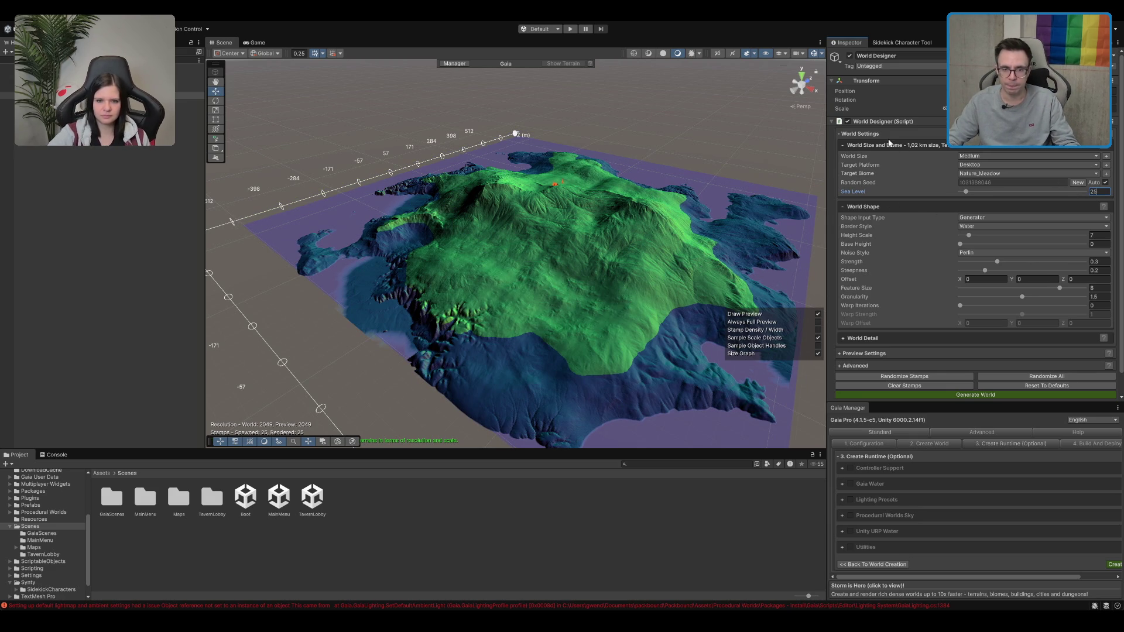
pyautogui.click(843, 146)
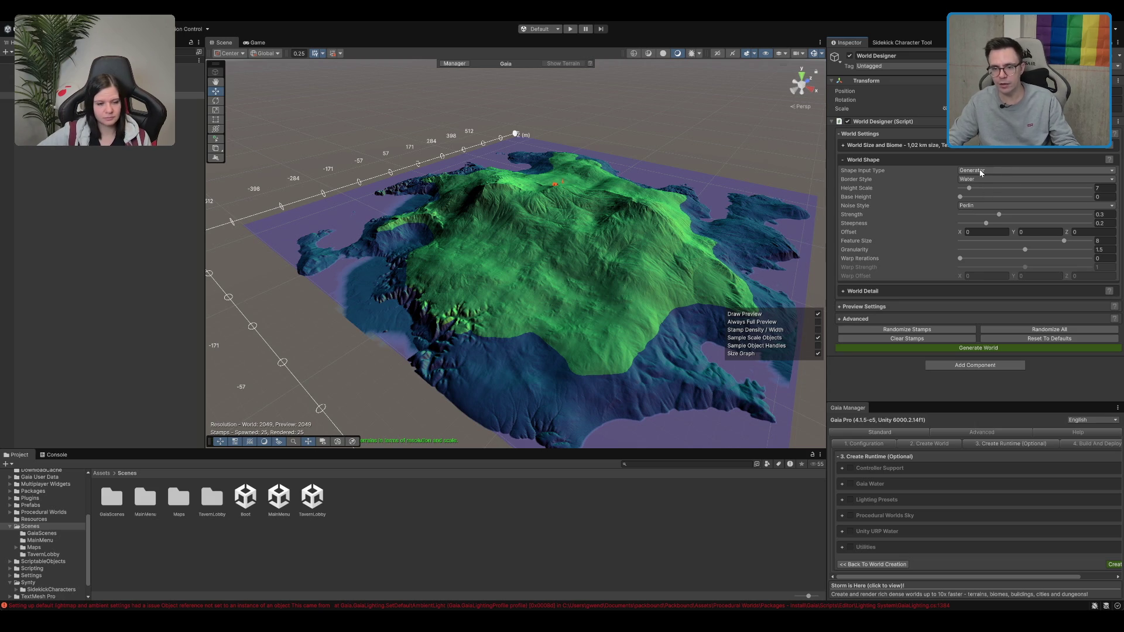
# Preview the Mountains border style, then set the border back to Water
pyautogui.click(873, 176)
pyautogui.click(870, 180)
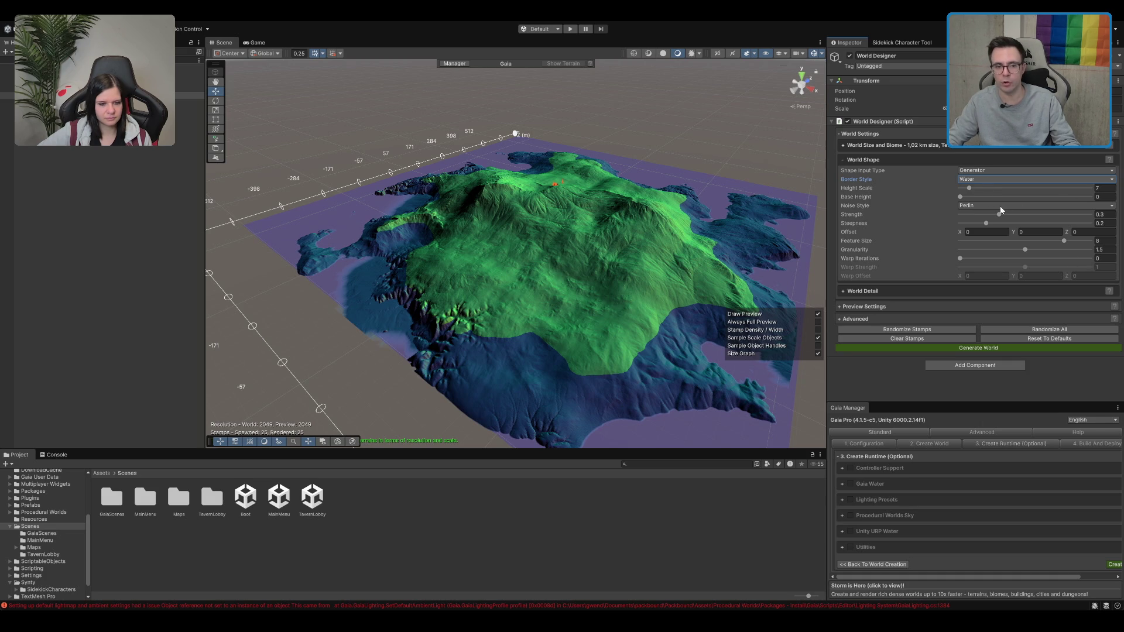
pyautogui.press('Down')
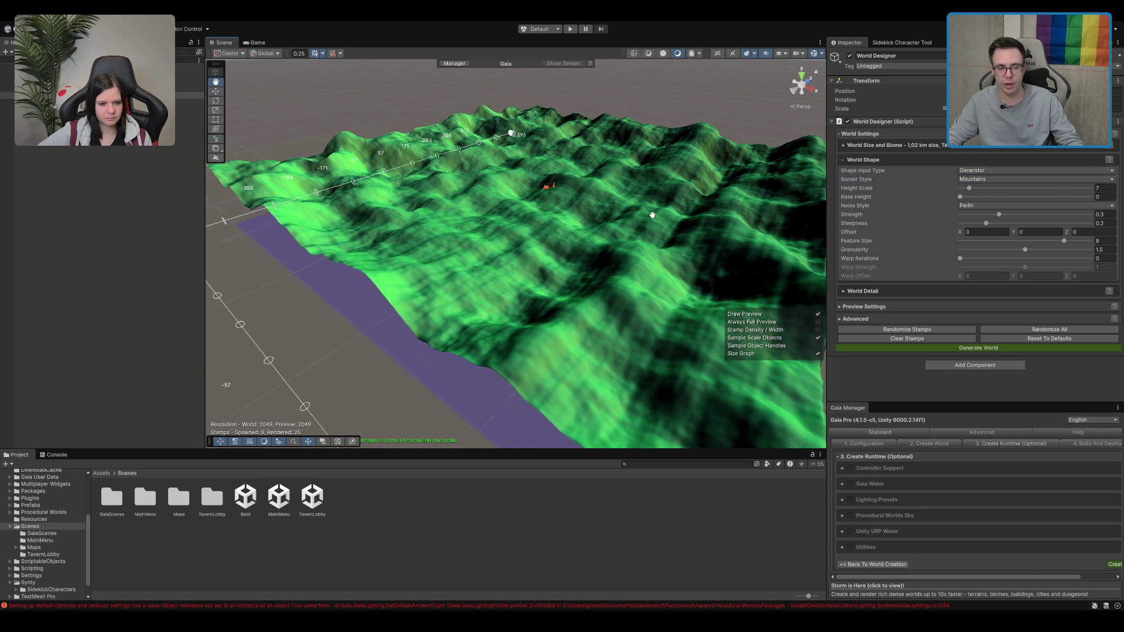
pyautogui.moveTo(652, 215); pyautogui.dragTo(586, 115)
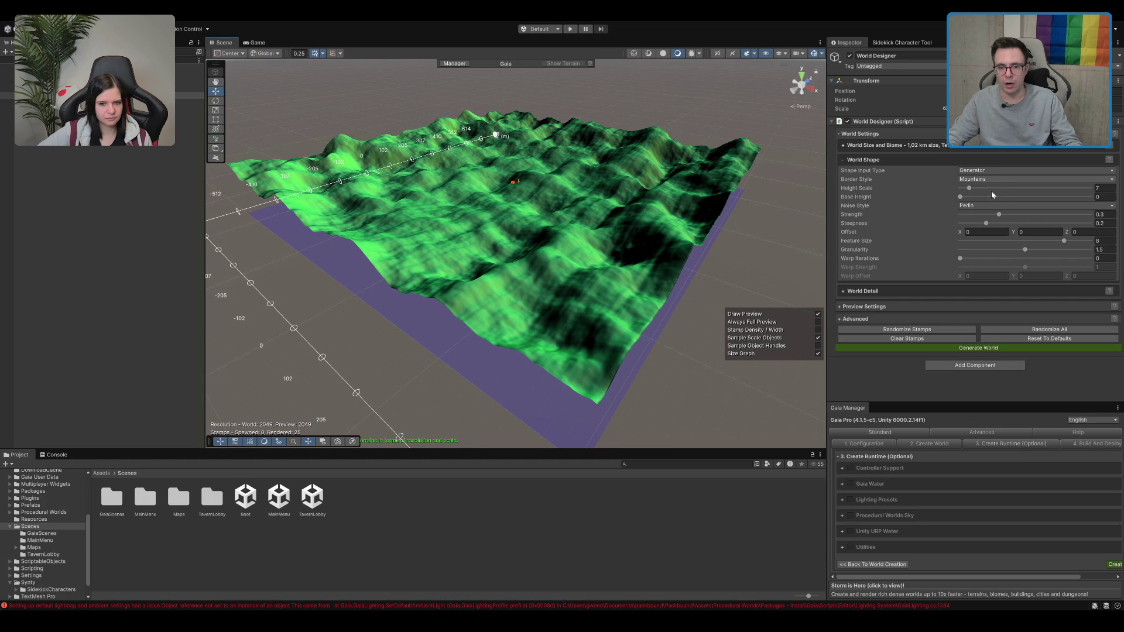
pyautogui.press('Up')
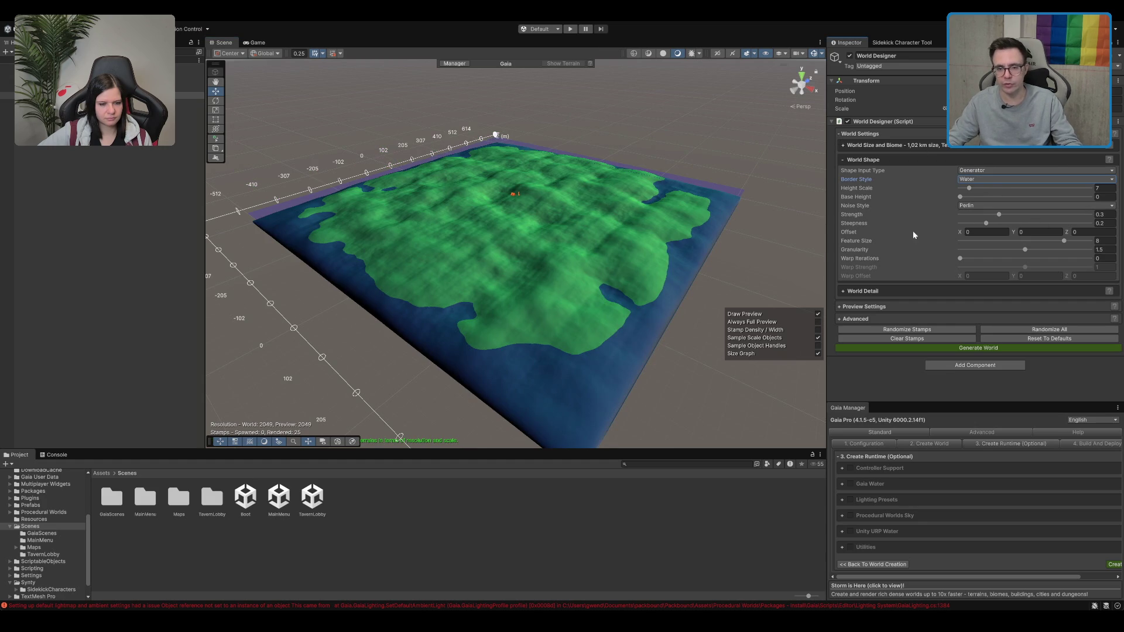
pyautogui.scroll(3, 761, 176)
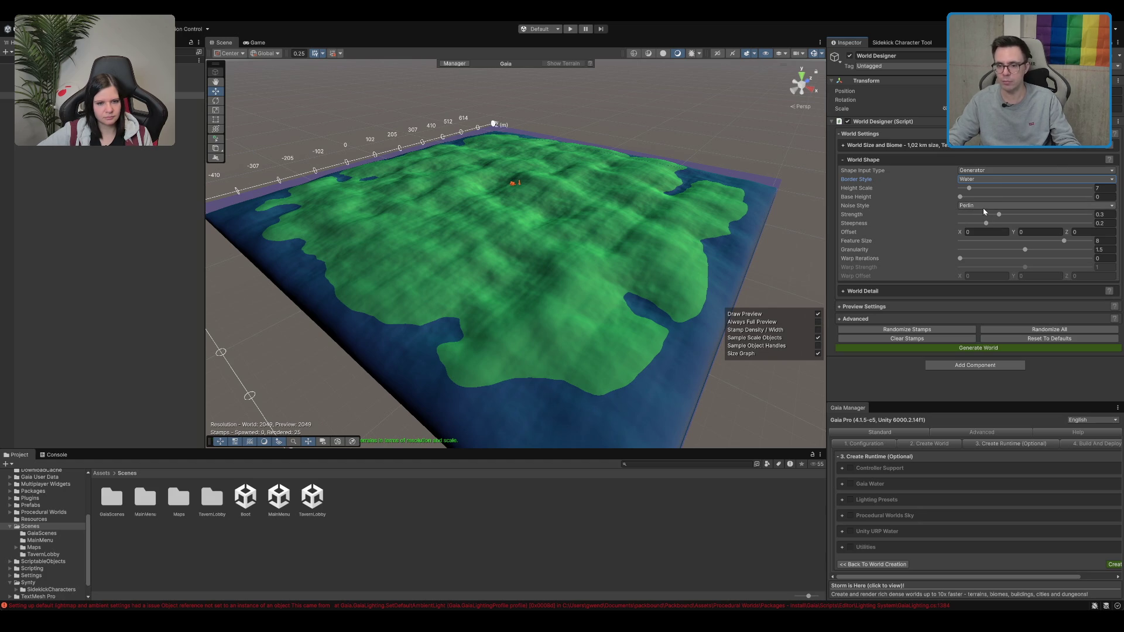
# Try Ridge noise, then keep Perlin as the noise style
pyautogui.click(983, 240)
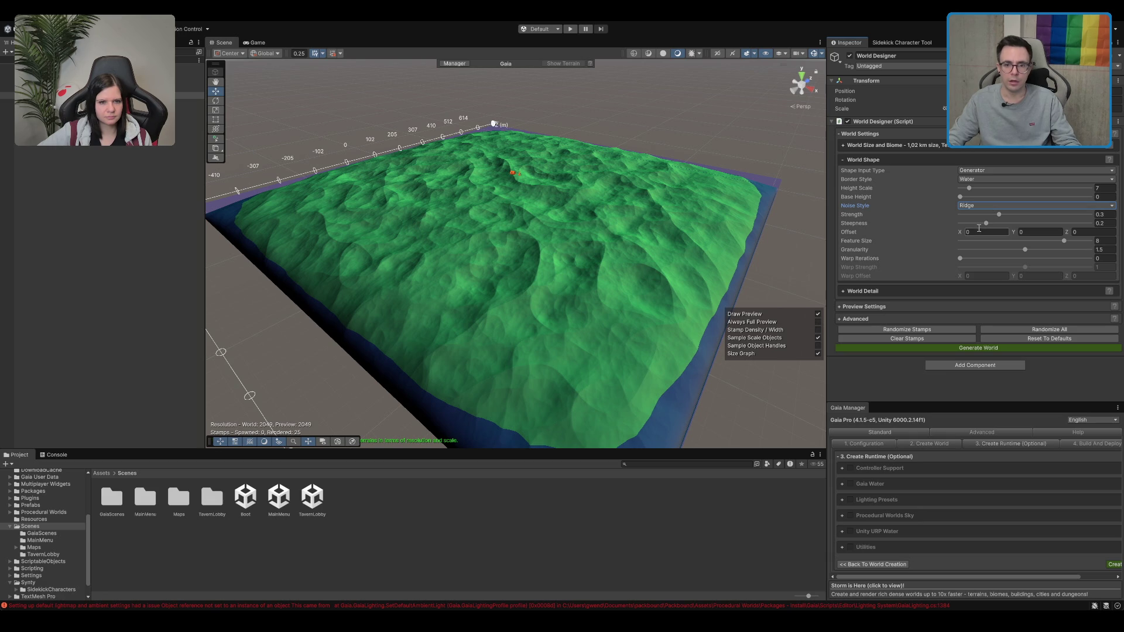
pyautogui.click(992, 205)
pyautogui.click(983, 217)
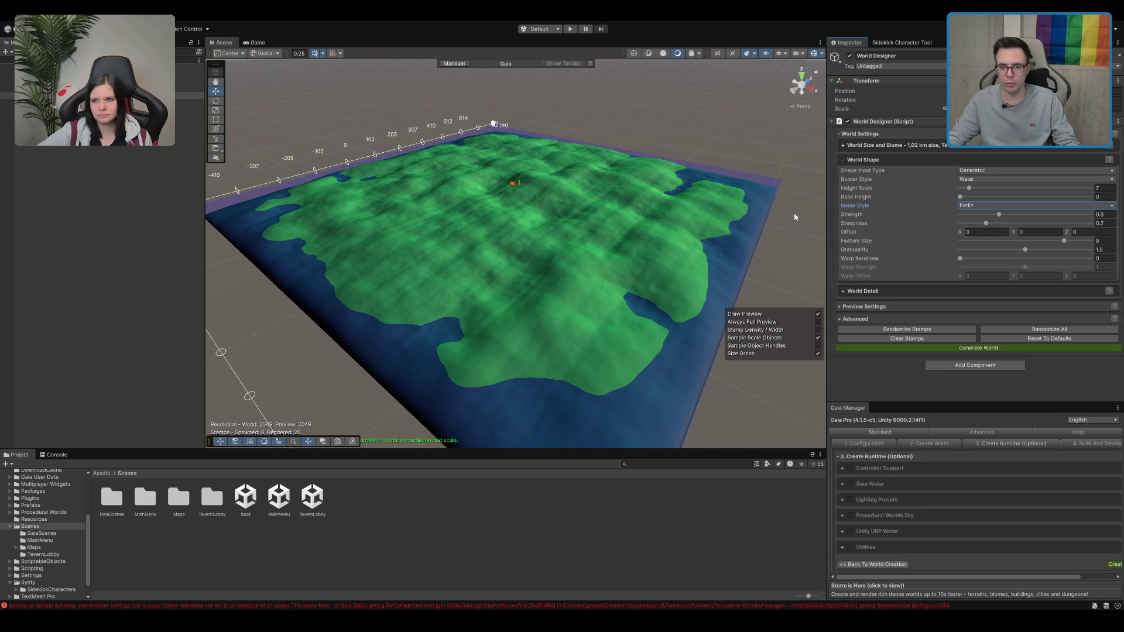
# Set the World Shape Height Scale to 7 and keep Base Height at 0
pyautogui.click(970, 189)
pyautogui.moveTo(970, 189)
pyautogui.mouseDown()
pyautogui.moveTo(1004, 196)
pyautogui.moveTo(987, 192)
pyautogui.mouseUp()
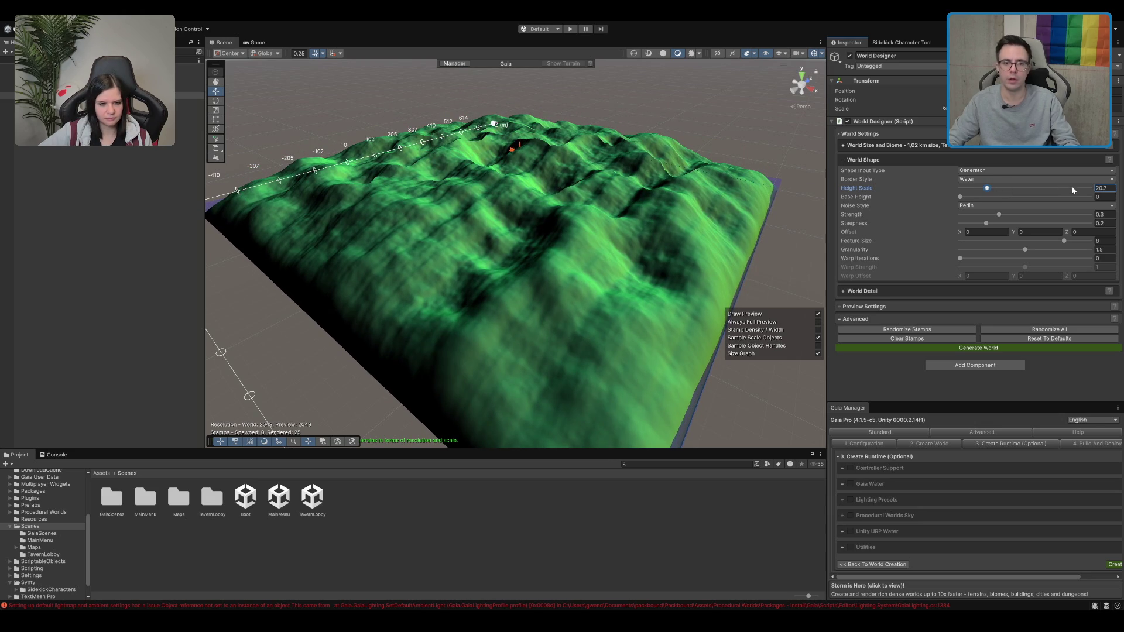
pyautogui.click(1111, 190)
pyautogui.write('7')
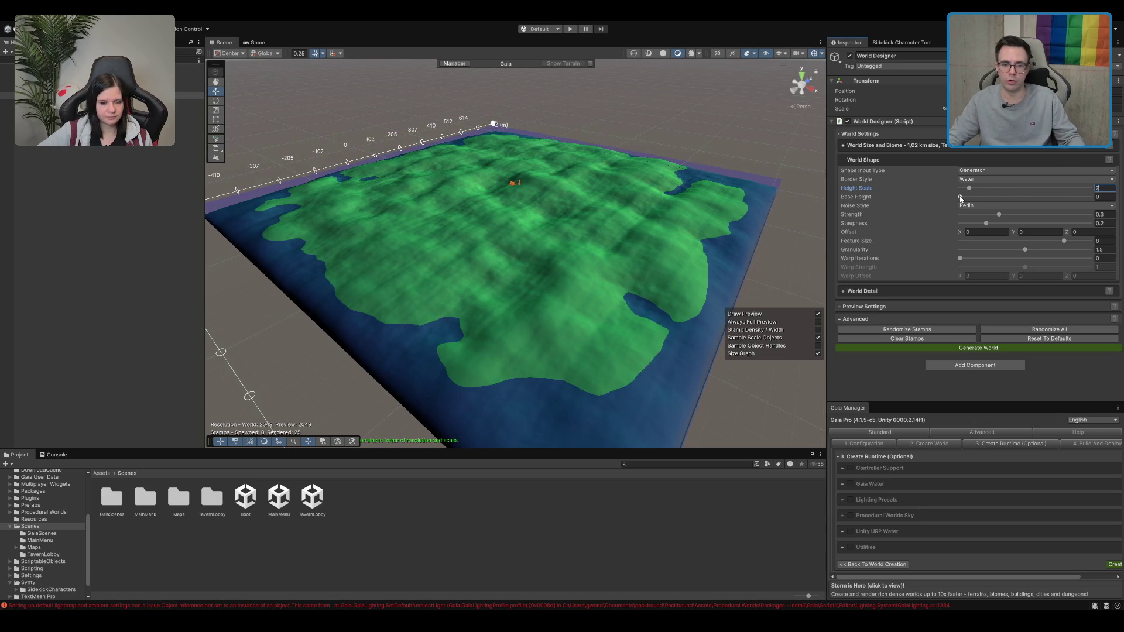
pyautogui.moveTo(960, 197)
pyautogui.mouseDown()
pyautogui.moveTo(983, 201)
pyautogui.moveTo(968, 199)
pyautogui.mouseUp()
pyautogui.click(1110, 198)
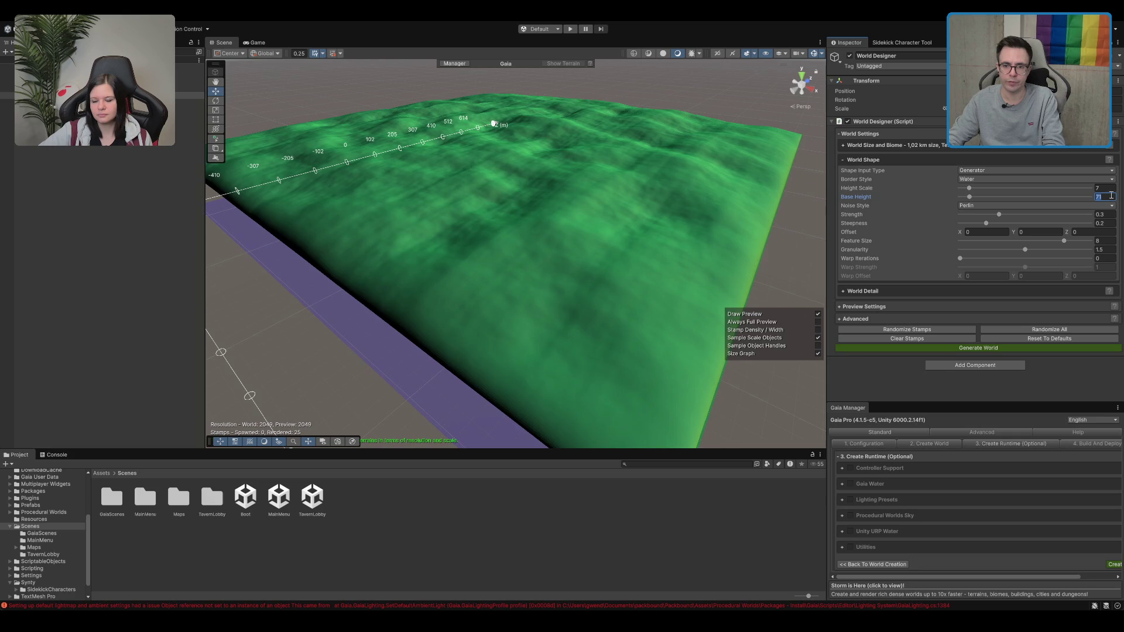
pyautogui.write('0')
pyautogui.moveTo(970, 188)
pyautogui.mouseDown()
pyautogui.moveTo(988, 193)
pyautogui.moveTo(974, 193)
pyautogui.mouseUp()
pyautogui.write('7')
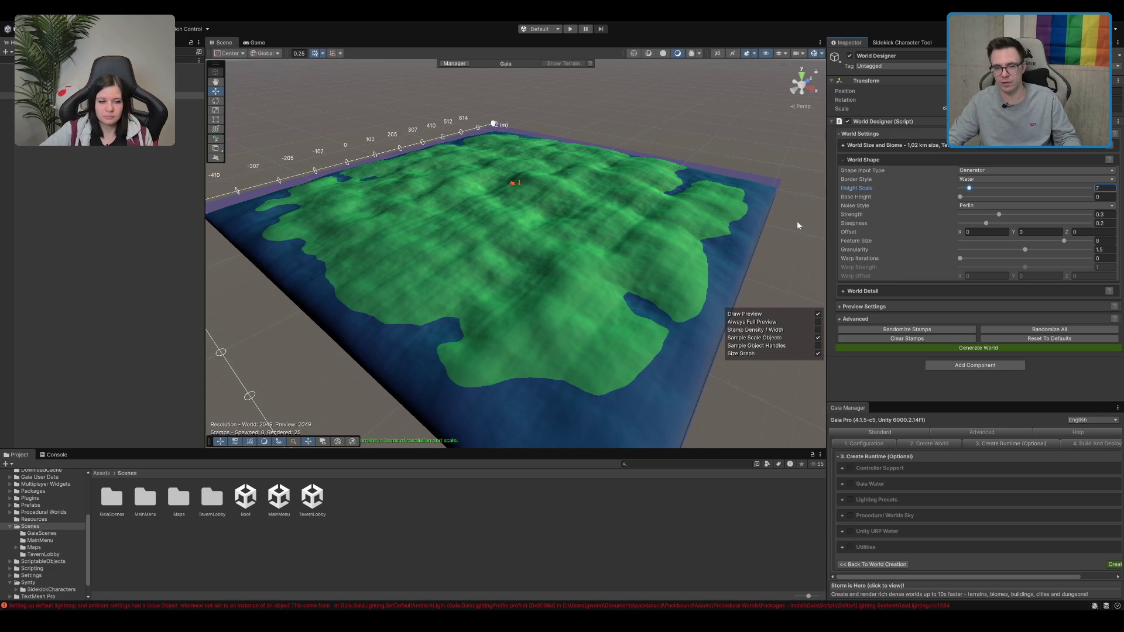
# Set the noise Strength to 0.3 and fold away the World Shape settings
pyautogui.moveTo(998, 215); pyautogui.dragTo(998, 215)
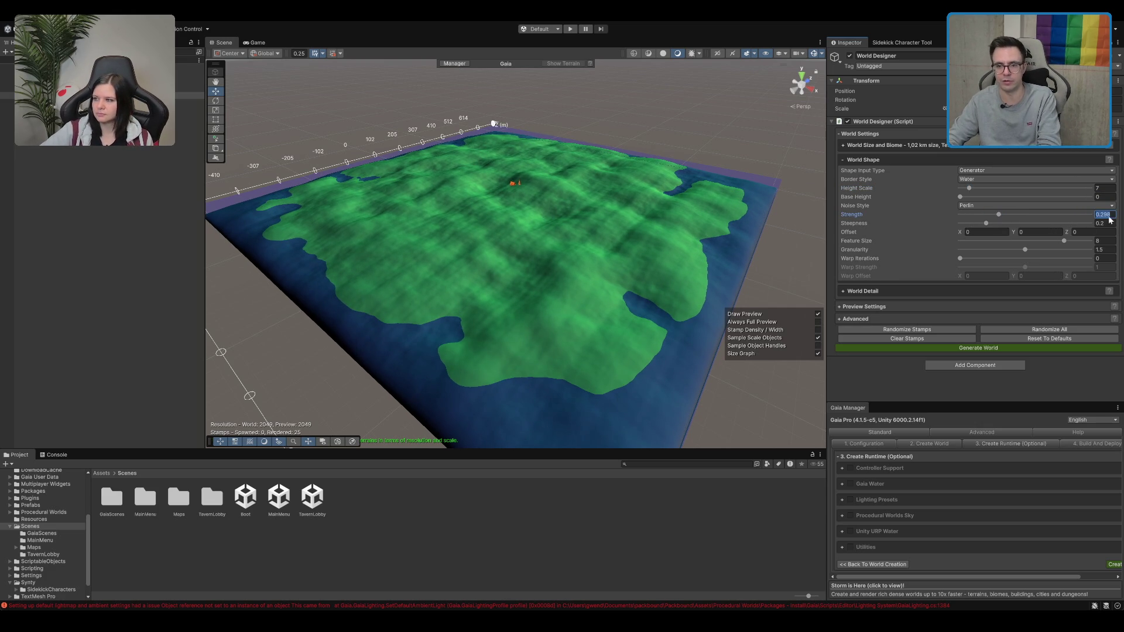
pyautogui.write('0.3')
pyautogui.press('Return')
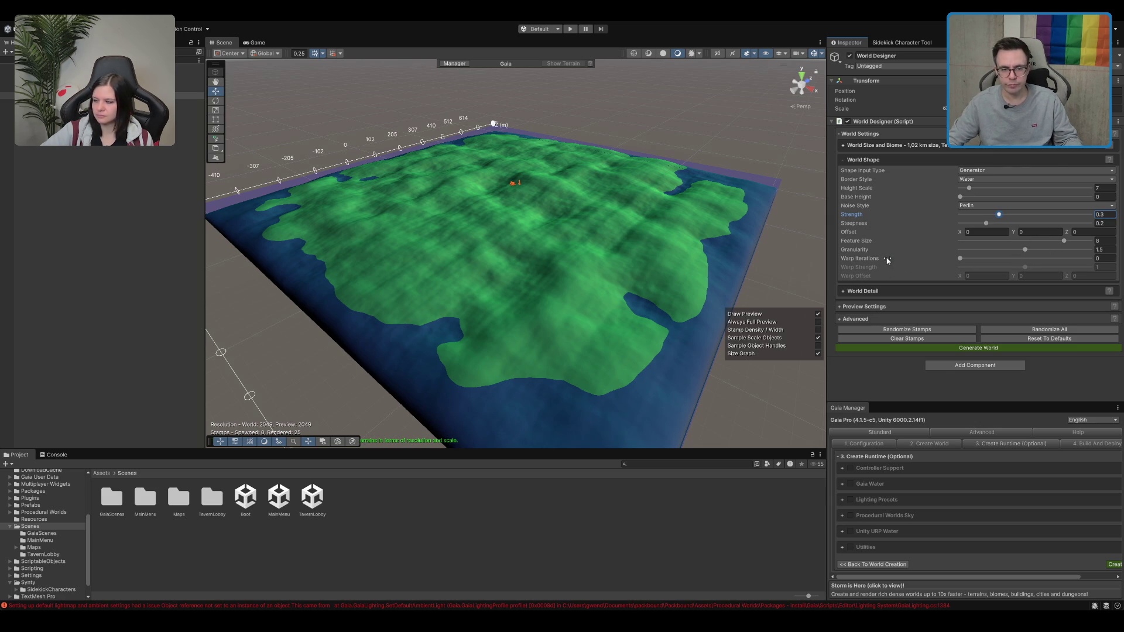
pyautogui.click(844, 160)
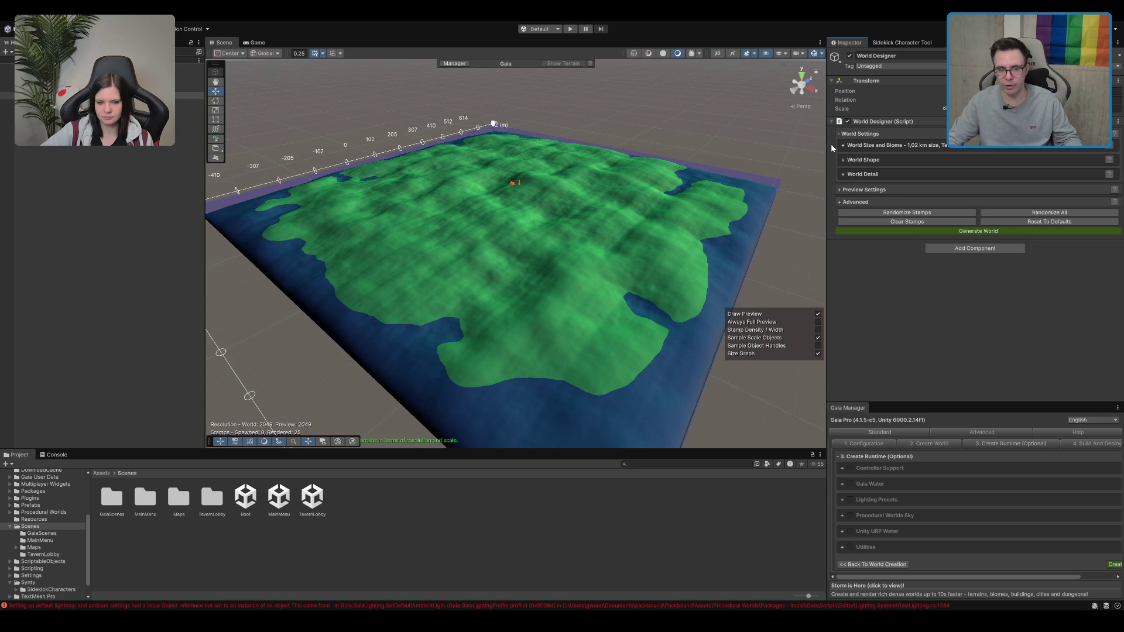
# Under World Detail, try Stamp Density 1 and 7, then settle on 4
pyautogui.click(843, 175)
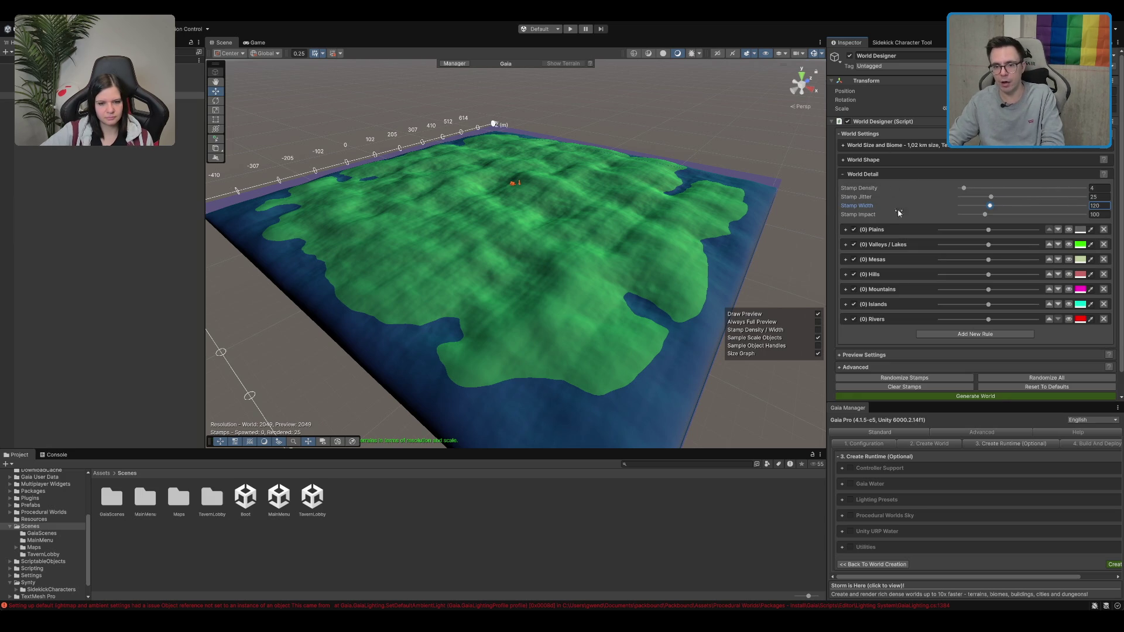
pyautogui.moveTo(981, 186); pyautogui.dragTo(962, 188)
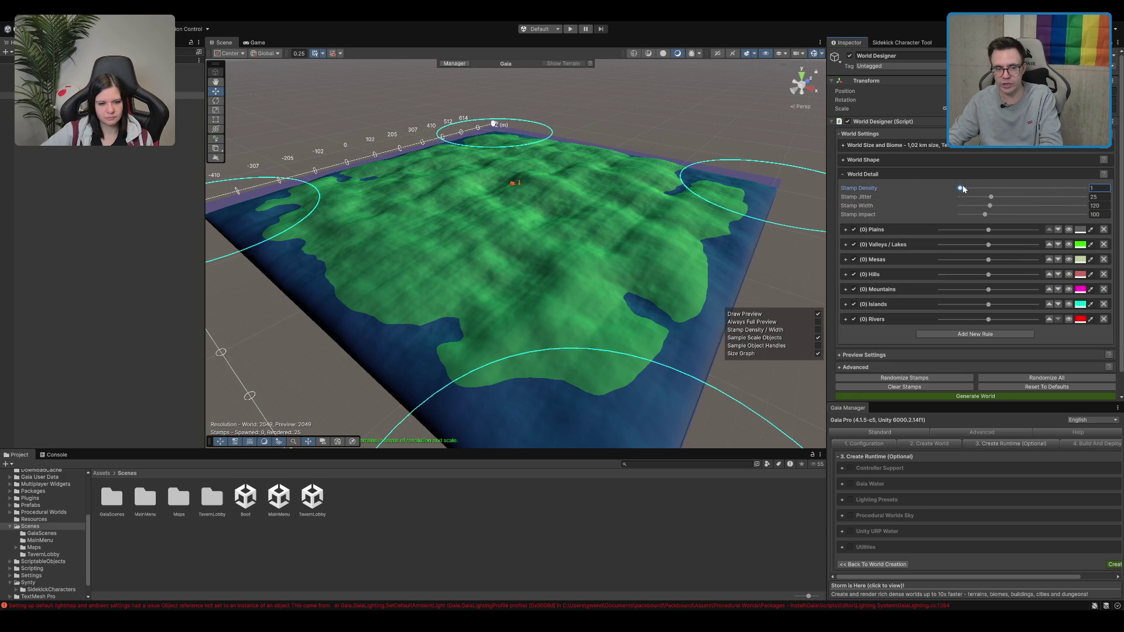
pyautogui.click(969, 189)
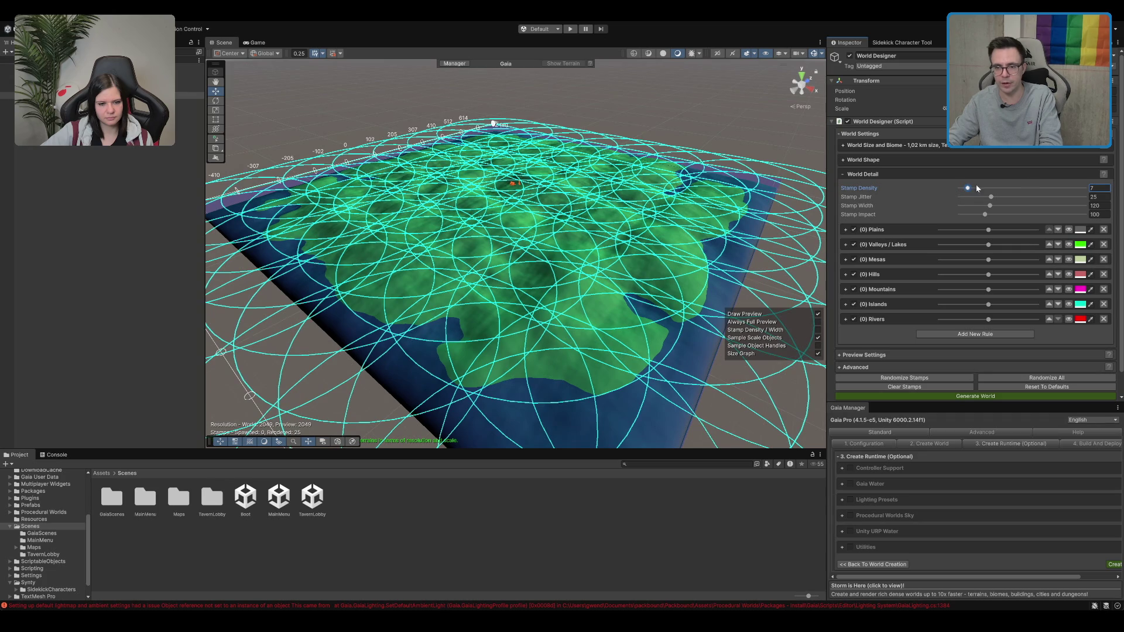
pyautogui.write('4')
pyautogui.press('Return')
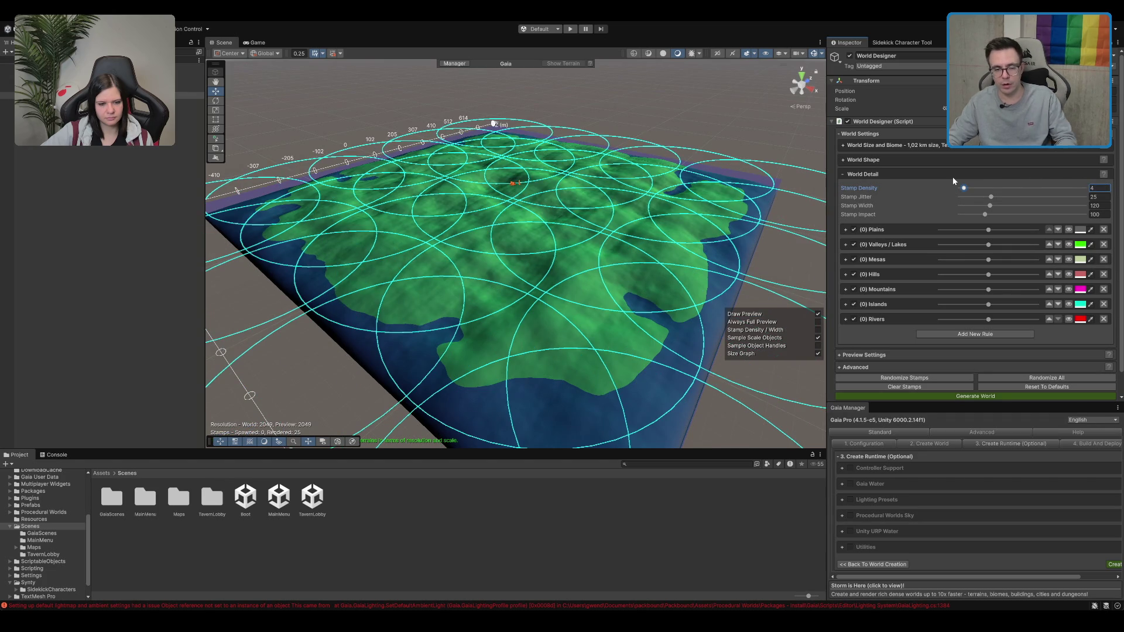
pyautogui.scroll(3, 621, 157)
pyautogui.scroll(-3, 442, 165)
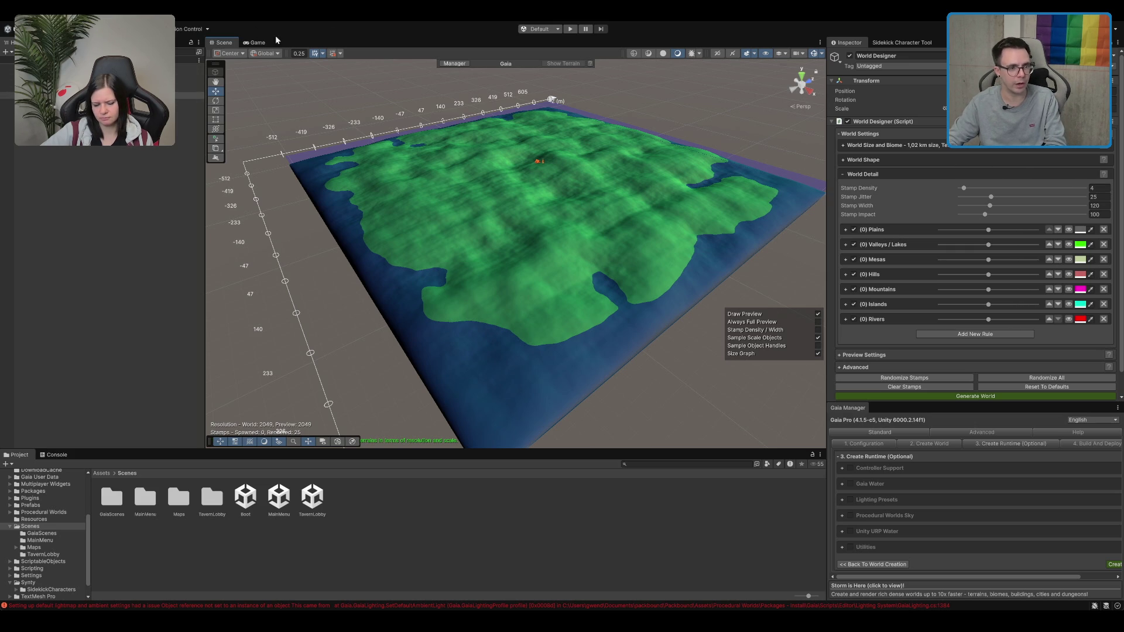
# Create a blended Stamper from Gaia Manager's advanced terrain tools
pyautogui.click(956, 433)
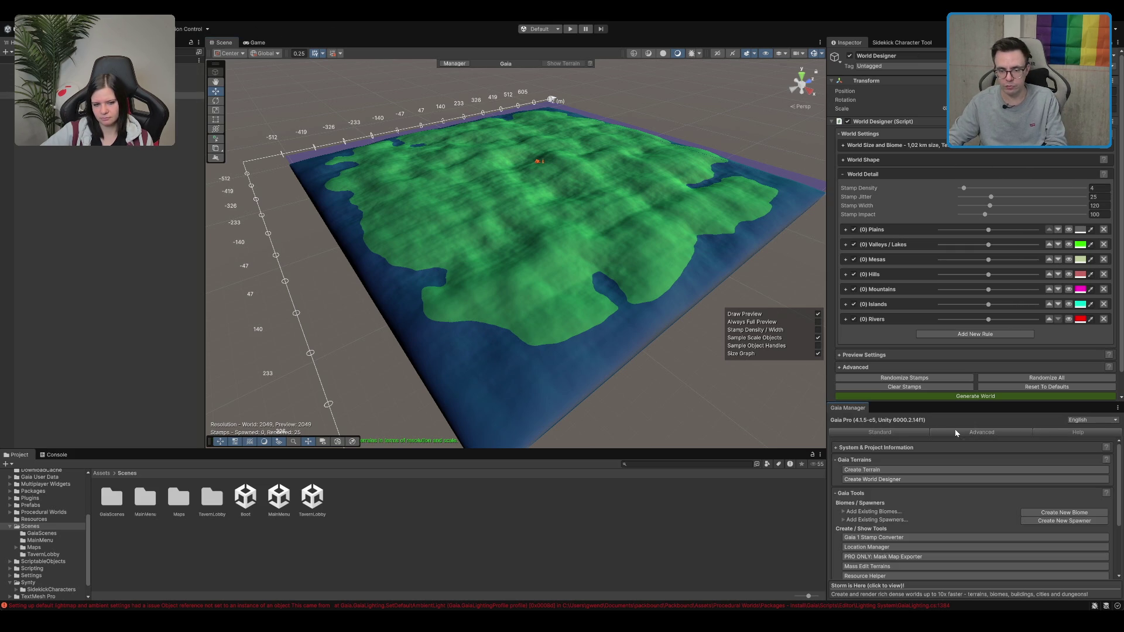
pyautogui.scroll(-3, 878, 521)
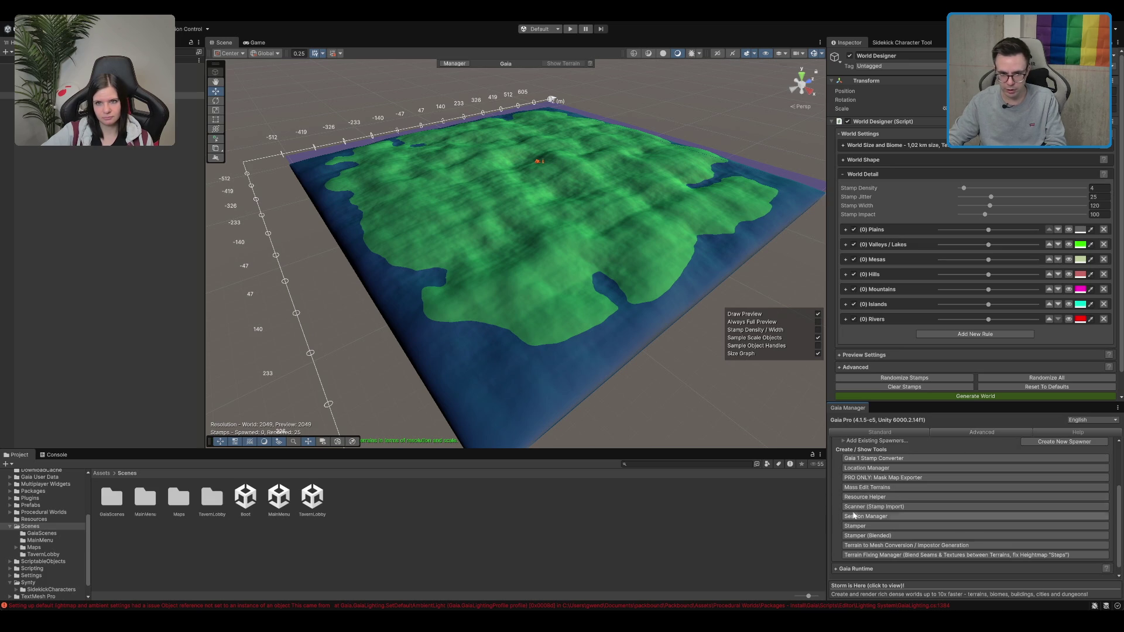
pyautogui.click(869, 535)
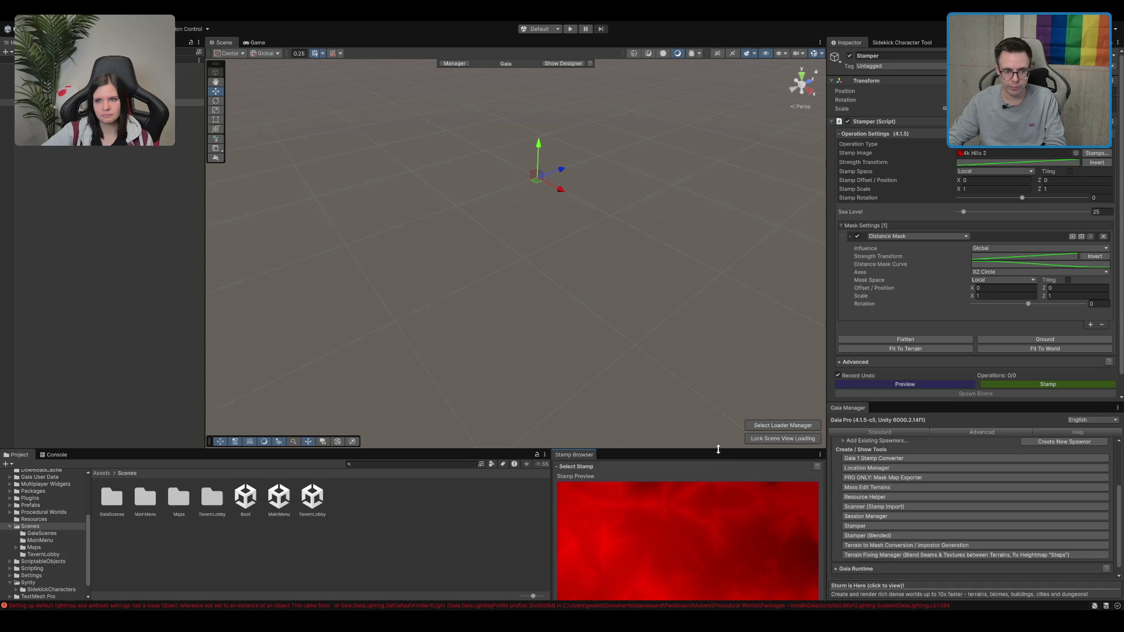
# Enlarge the bottom panels, widen the Project panel, and select the biome objects in the Hierarchy
pyautogui.moveTo(718, 449)
pyautogui.mouseDown()
pyautogui.moveTo(703, 378)
pyautogui.moveTo(586, 406)
pyautogui.mouseUp()
pyautogui.moveTo(552, 468); pyautogui.dragTo(718, 487)
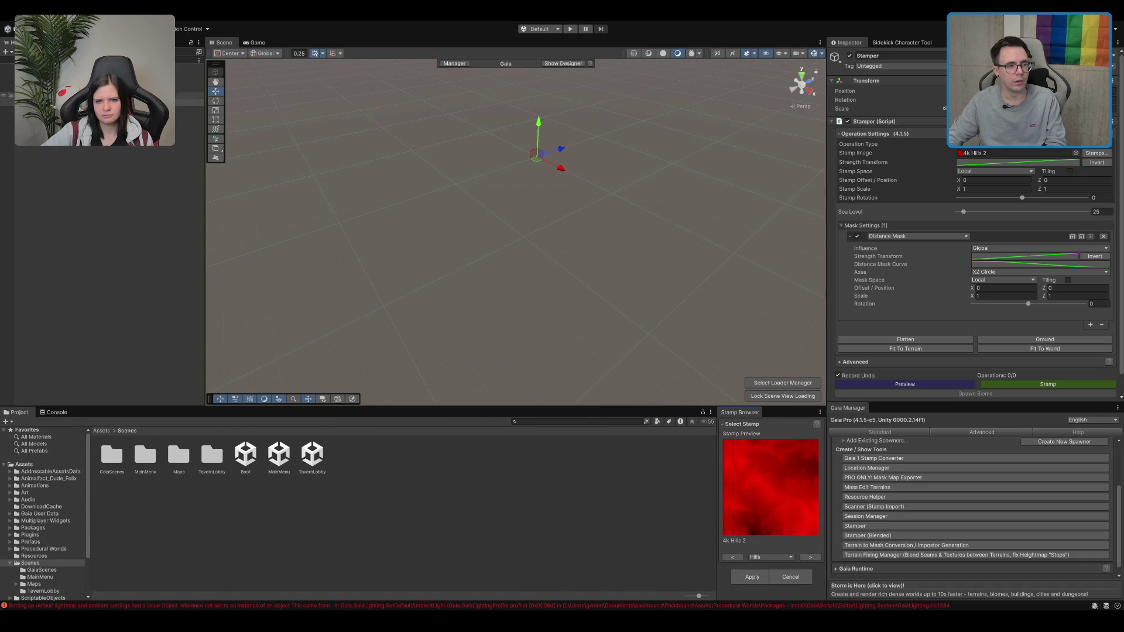
pyautogui.click(88, 95)
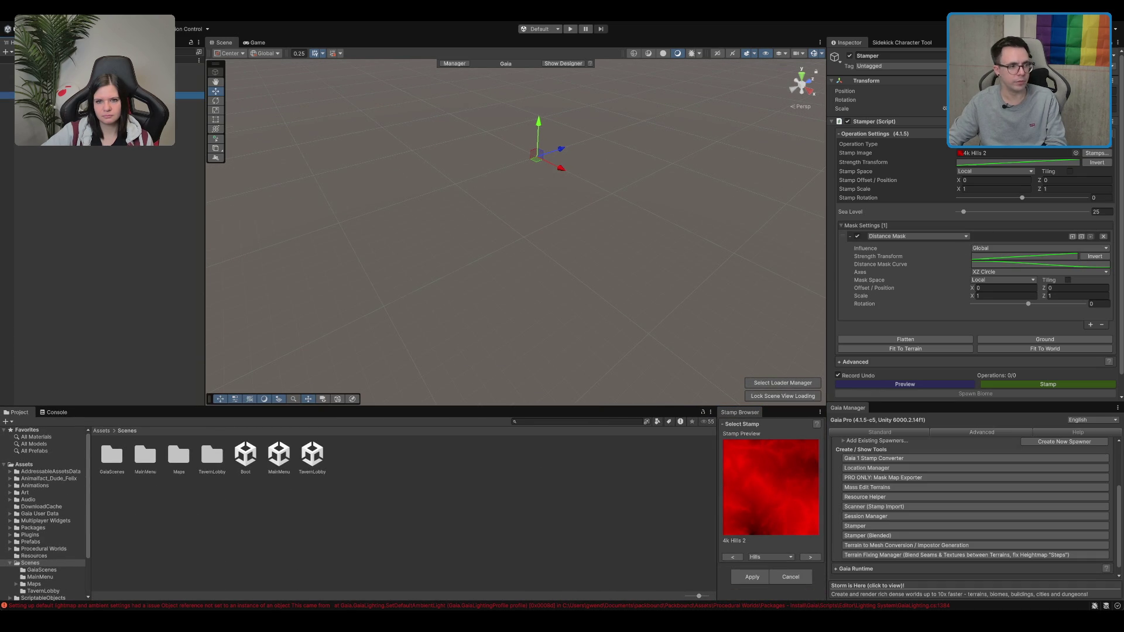
pyautogui.click(88, 103)
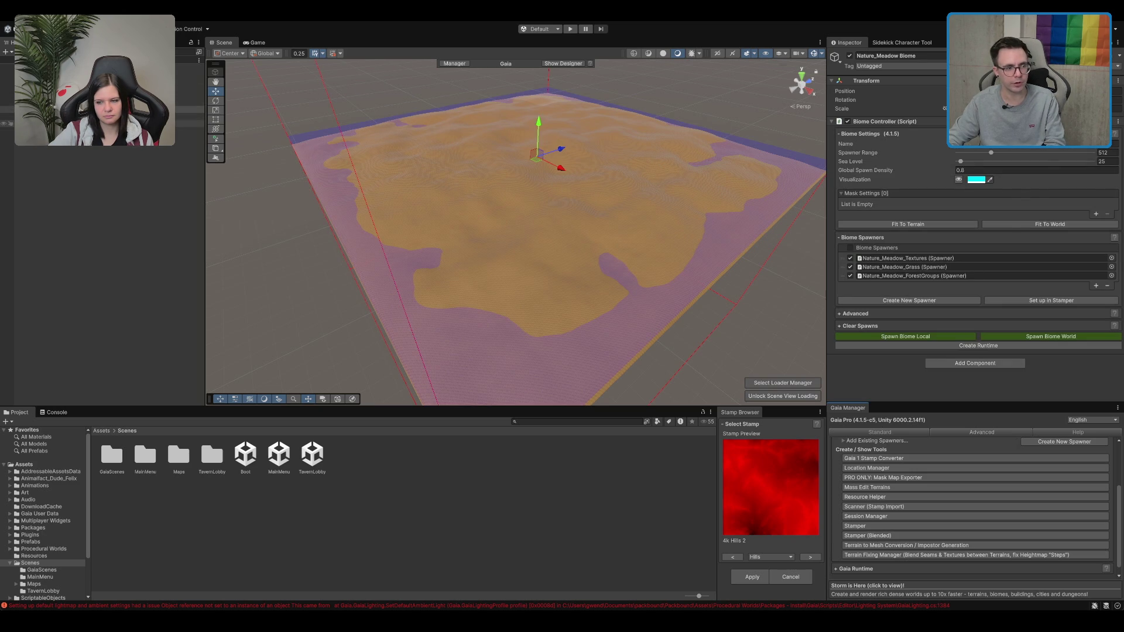
# Select Terrain_0_0 and set its Detail Density to 0.5
pyautogui.click(58, 124)
pyautogui.click(59, 130)
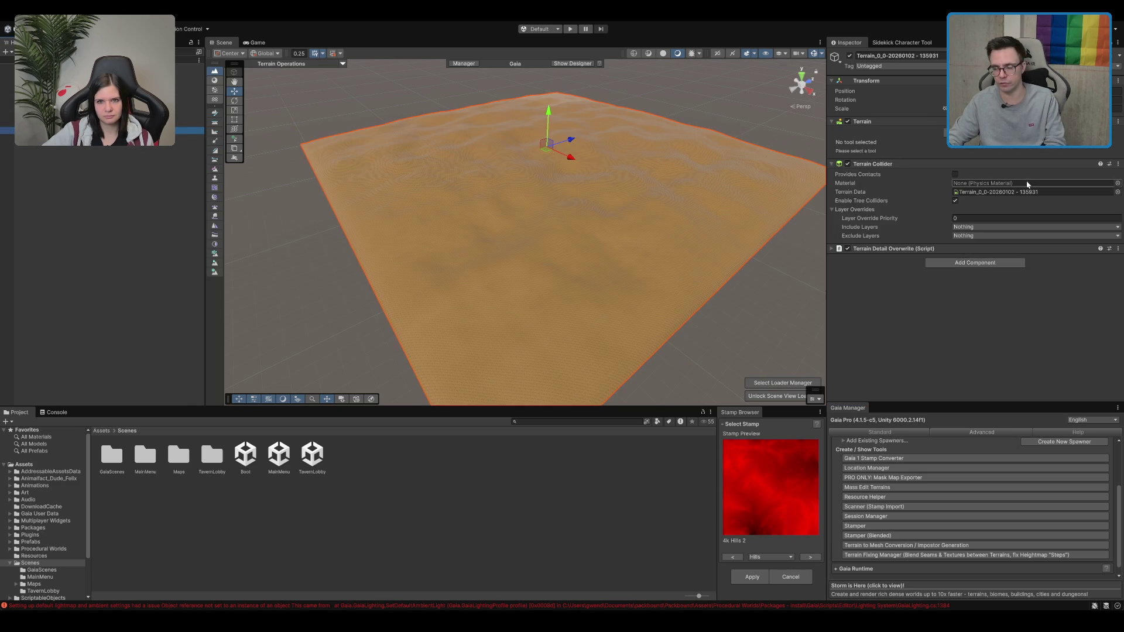
pyautogui.click(855, 164)
pyautogui.click(897, 174)
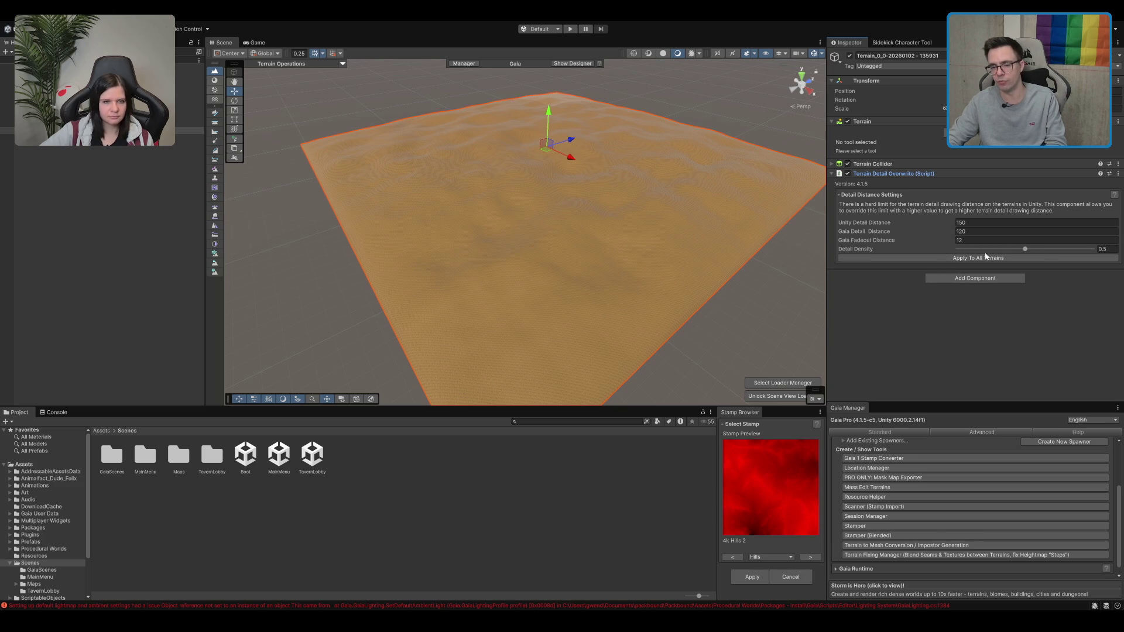
pyautogui.click(1026, 250)
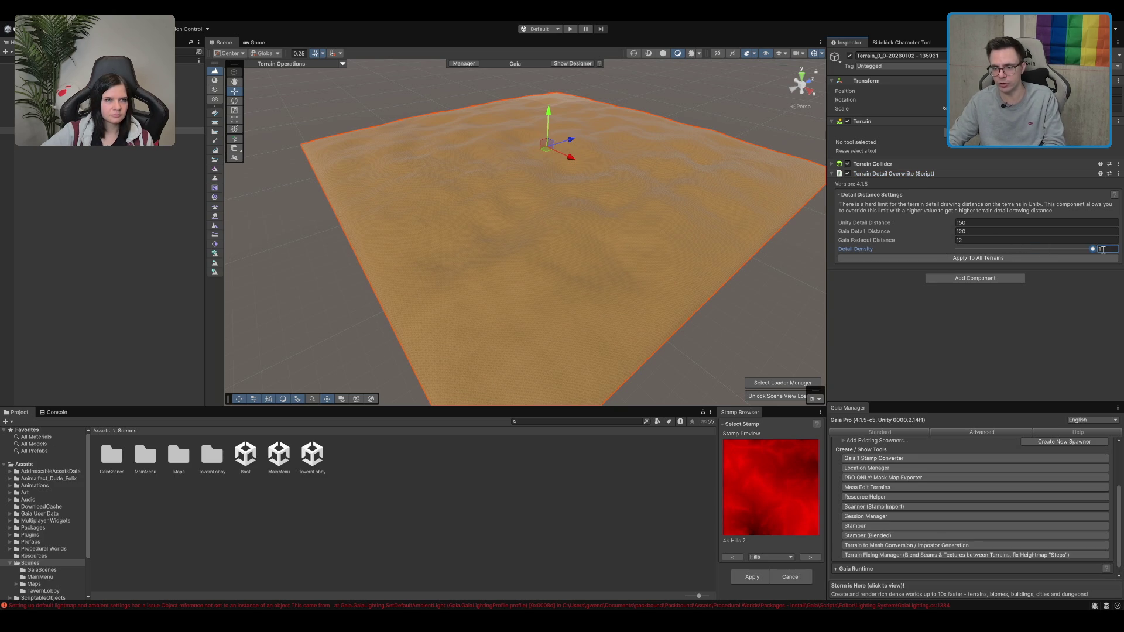
pyautogui.write('0.5')
pyautogui.press('Return')
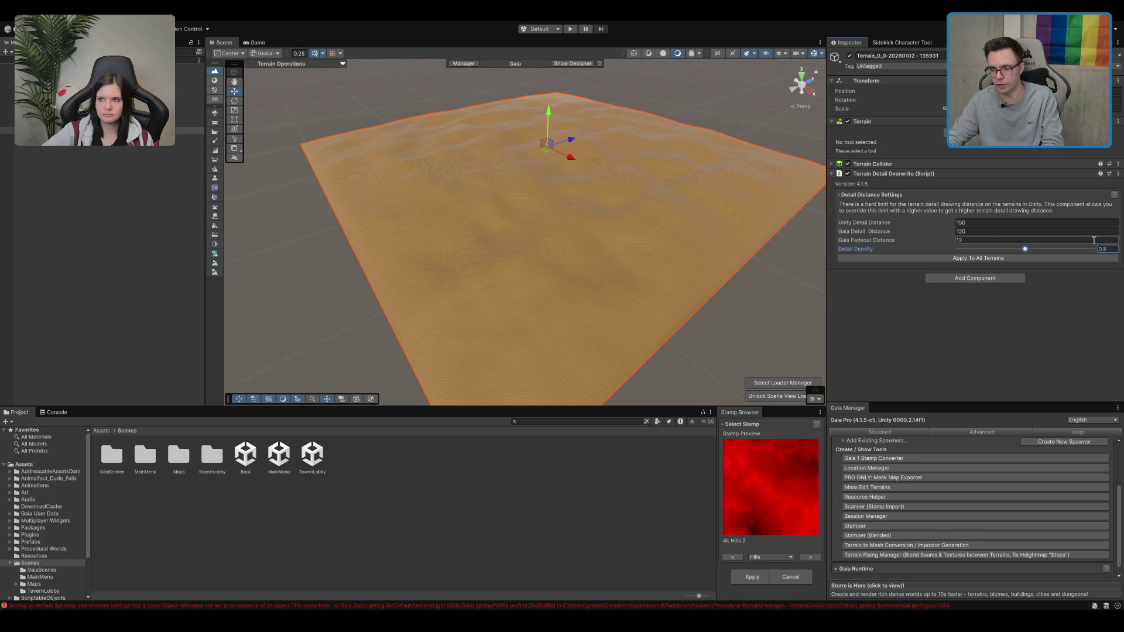
# Enable noise sculpting and select the Stamper to preview its 4k Hills 2 stamp
pyautogui.click(966, 132)
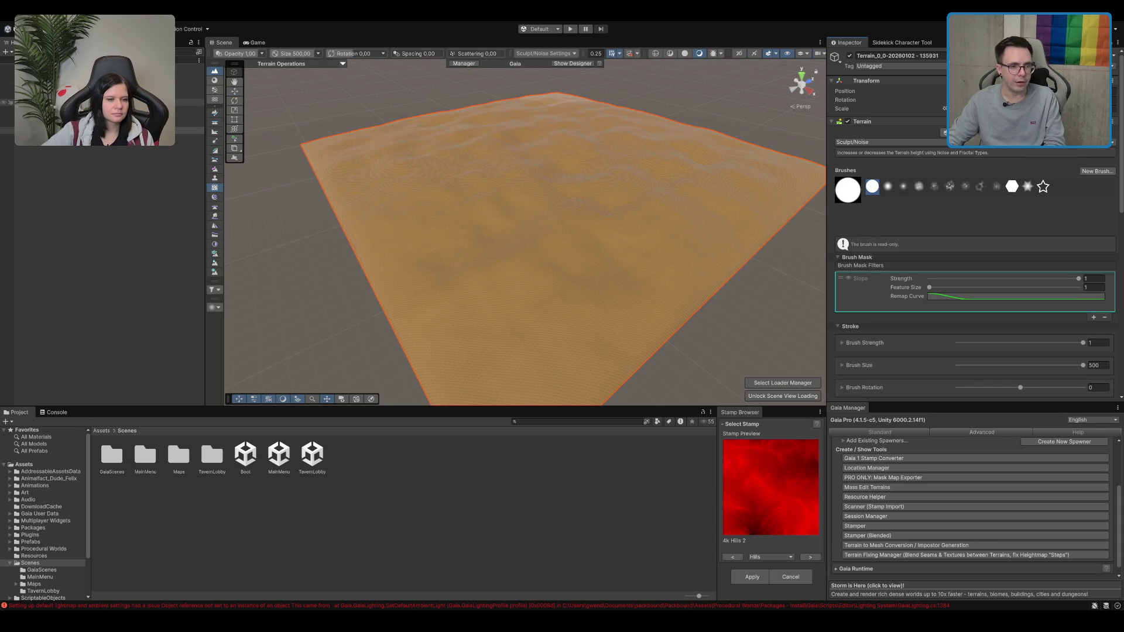
pyautogui.click(118, 103)
pyautogui.moveTo(566, 147); pyautogui.dragTo(538, 231)
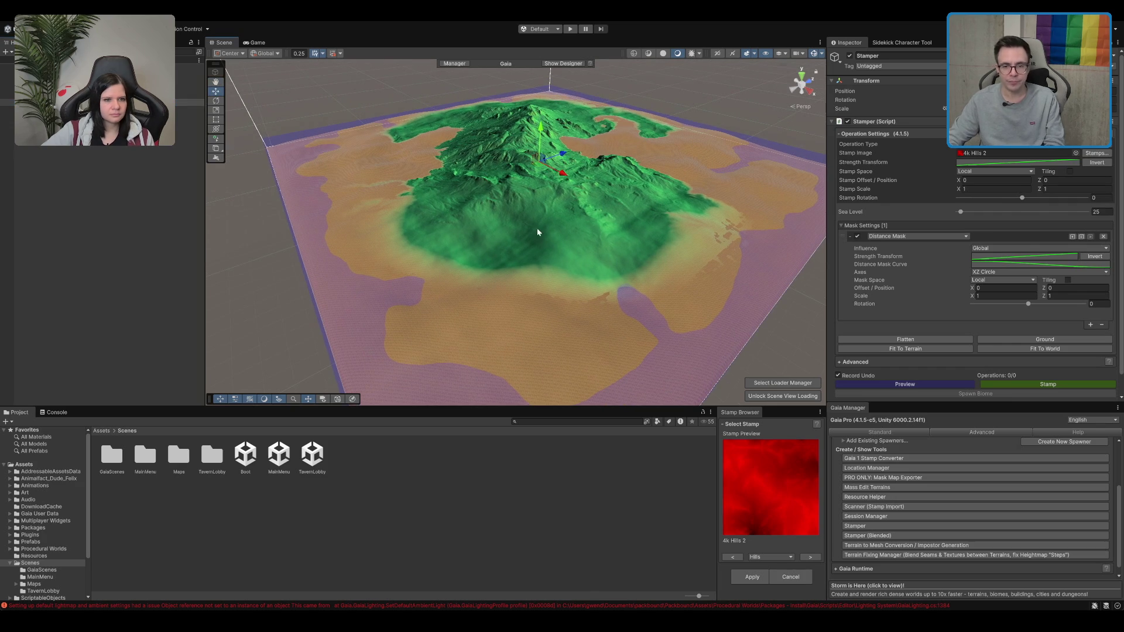
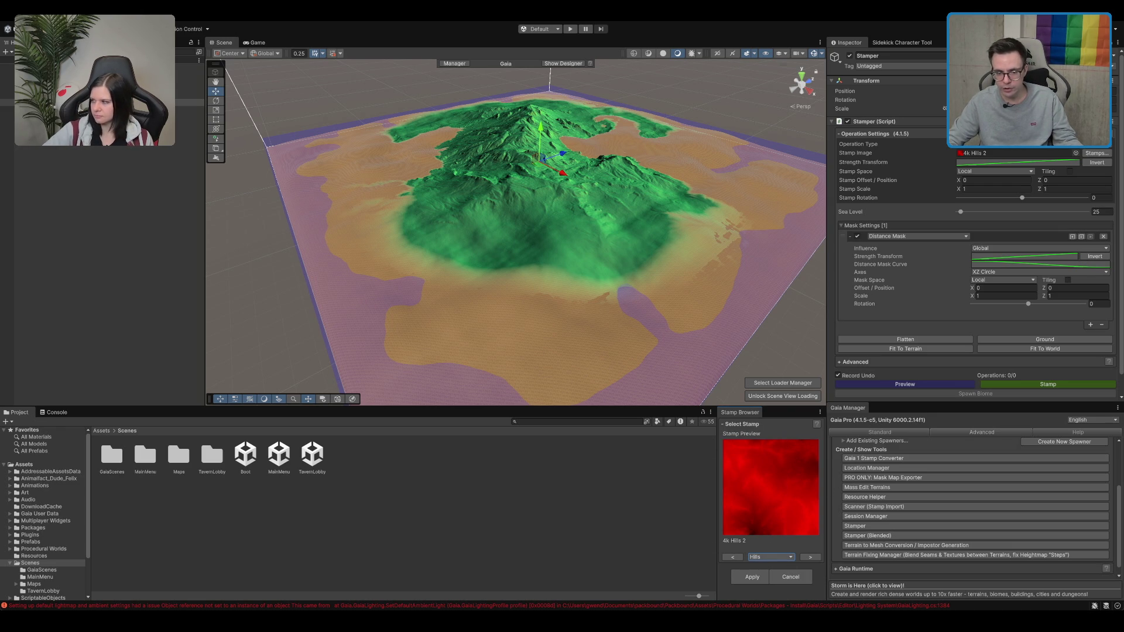
# Switch the Stamp Browser category from Hills to Islands to Rivers, and lower the stamp
pyautogui.press('Down')
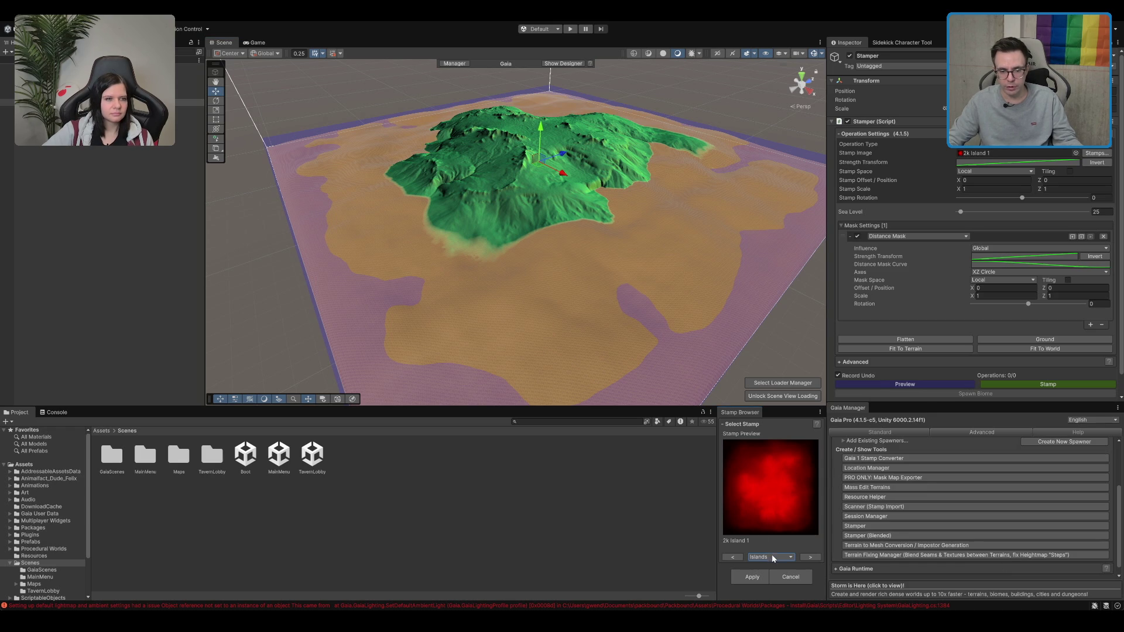
pyautogui.press('Down')
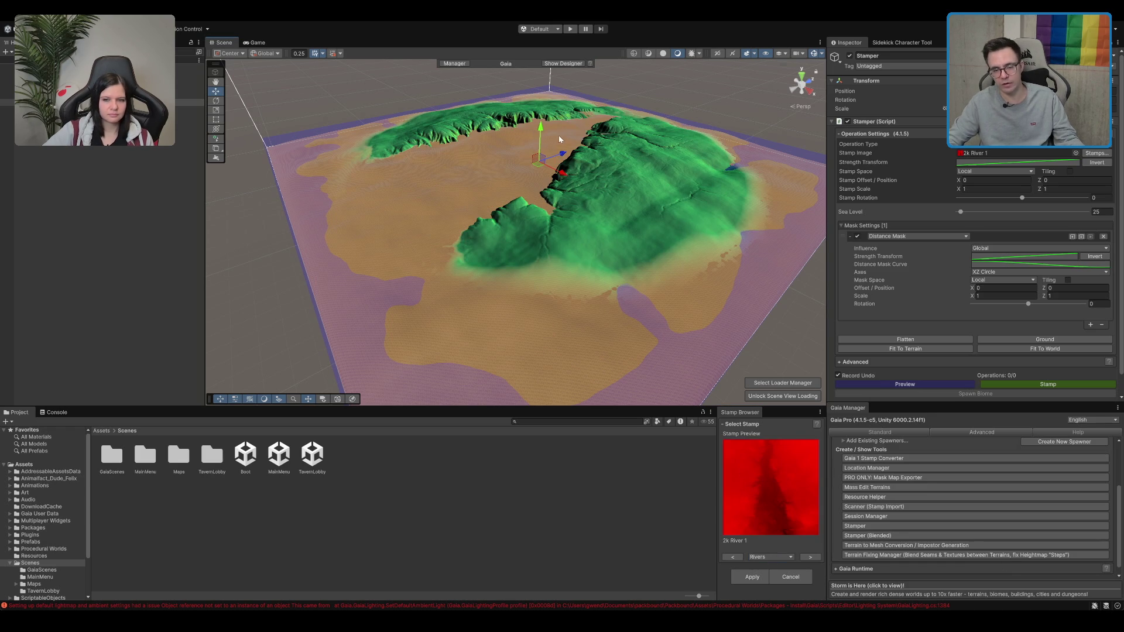
pyautogui.moveTo(539, 144); pyautogui.dragTo(545, 129)
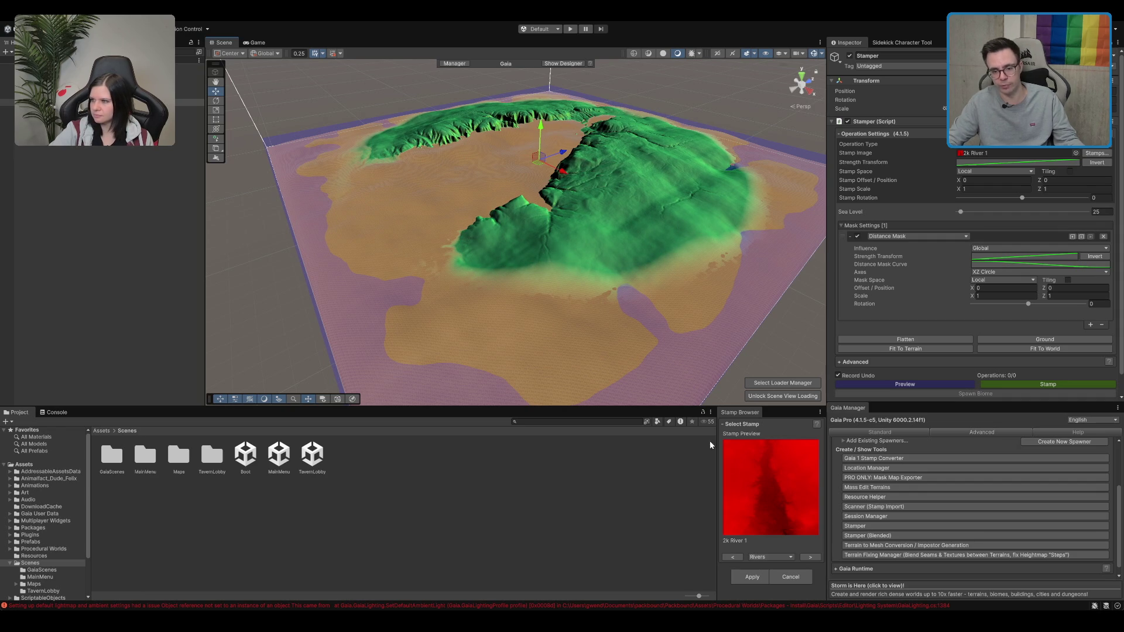
# Step forward through the river stamps until 4k River 4 is selected
pyautogui.click(812, 558)
pyautogui.click(813, 558)
pyautogui.click(812, 557)
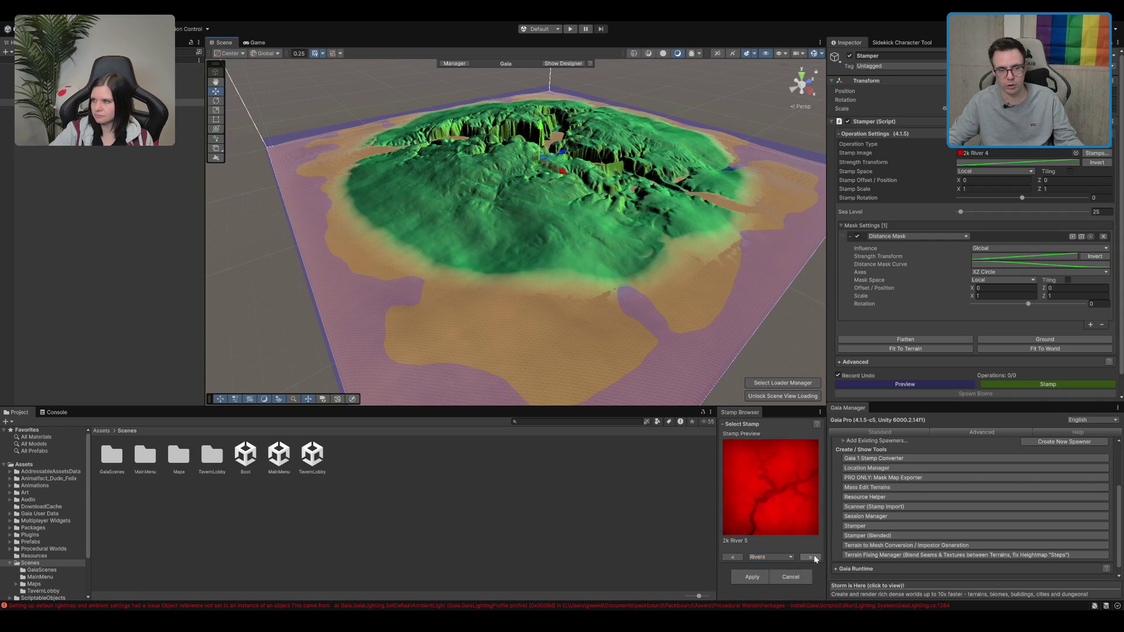
pyautogui.click(813, 557)
pyautogui.click(812, 557)
pyautogui.click(812, 557)
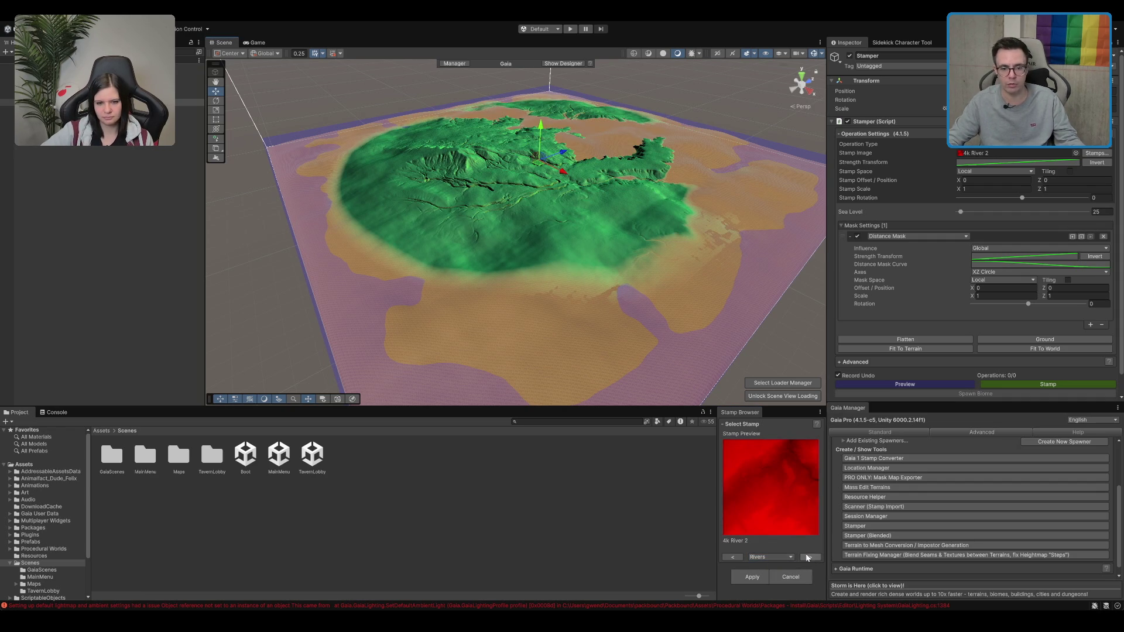
pyautogui.click(812, 557)
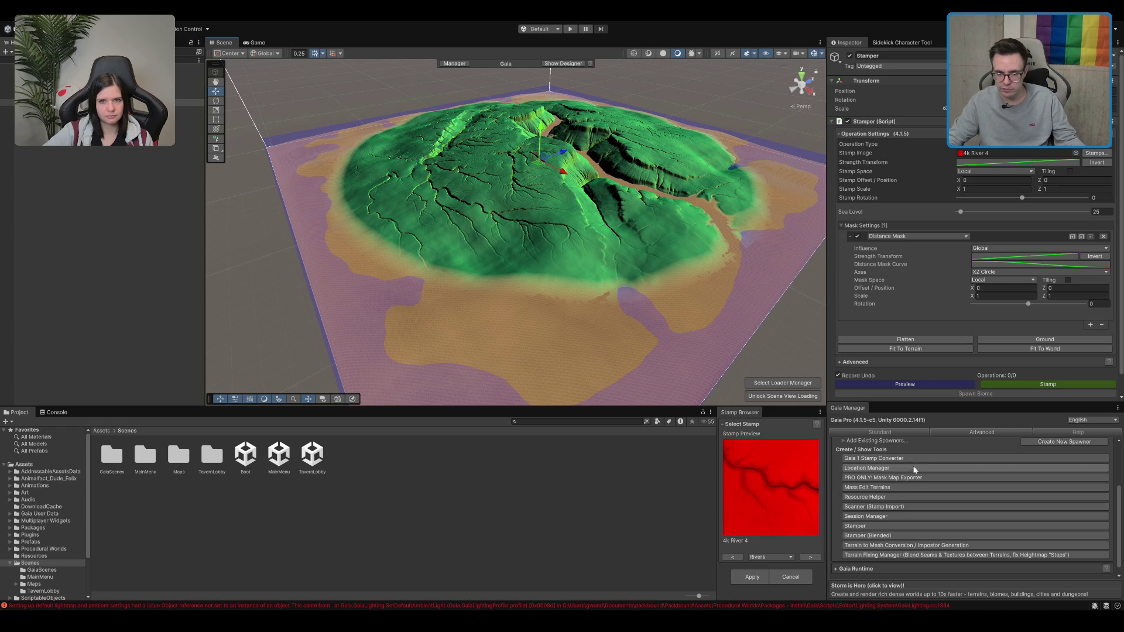
# Look over the Gaia Manager's Standard create and runtime options, then return to the Advanced tools
pyautogui.scroll(-1, 876, 515)
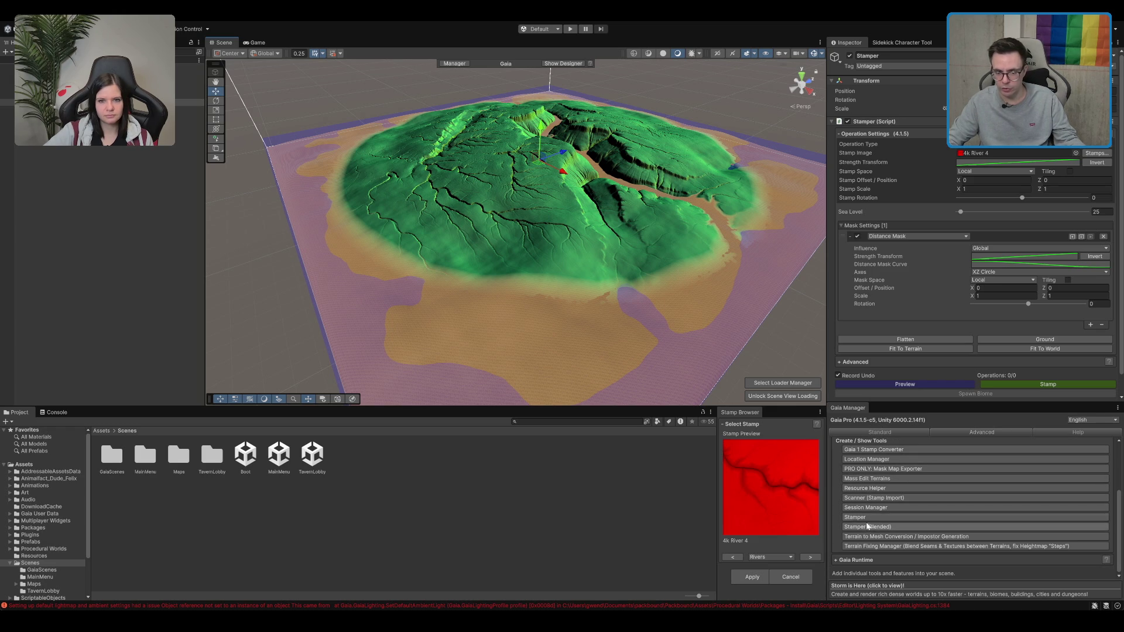
pyautogui.click(956, 438)
pyautogui.click(900, 433)
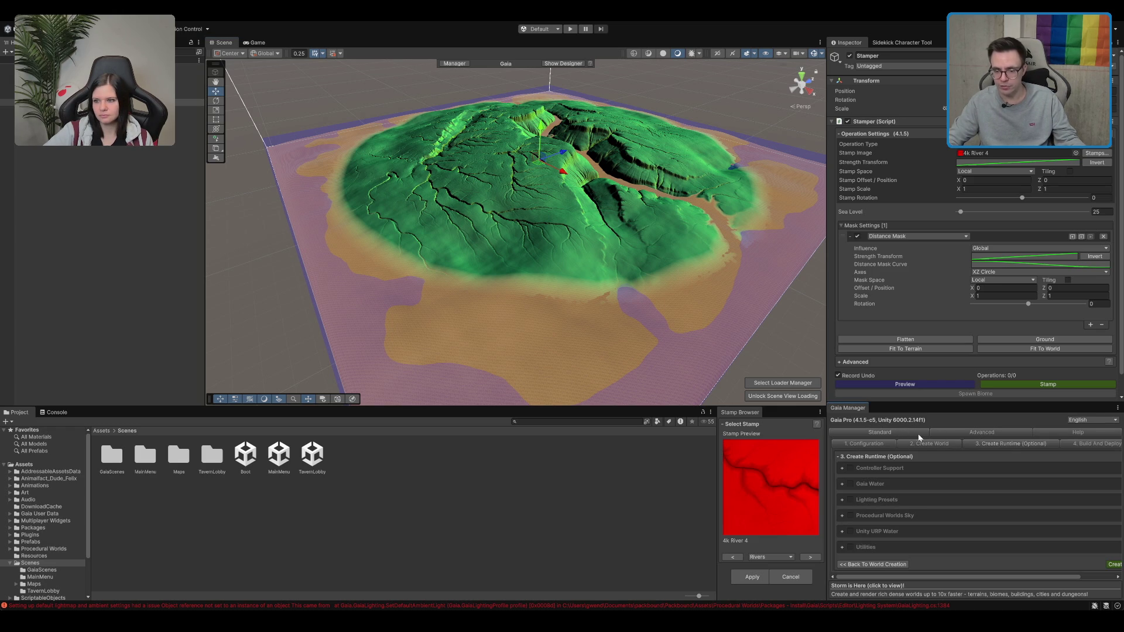
pyautogui.click(984, 435)
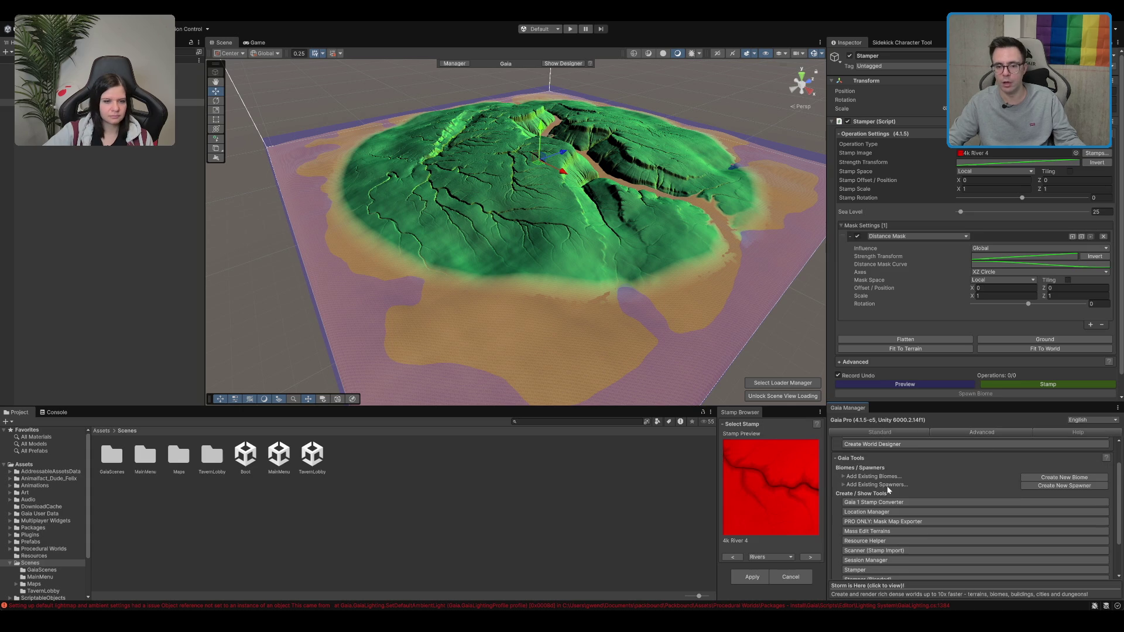
# Uncheck Distance Mask in the Stamper's Mask Settings
pyautogui.scroll(-2, 866, 519)
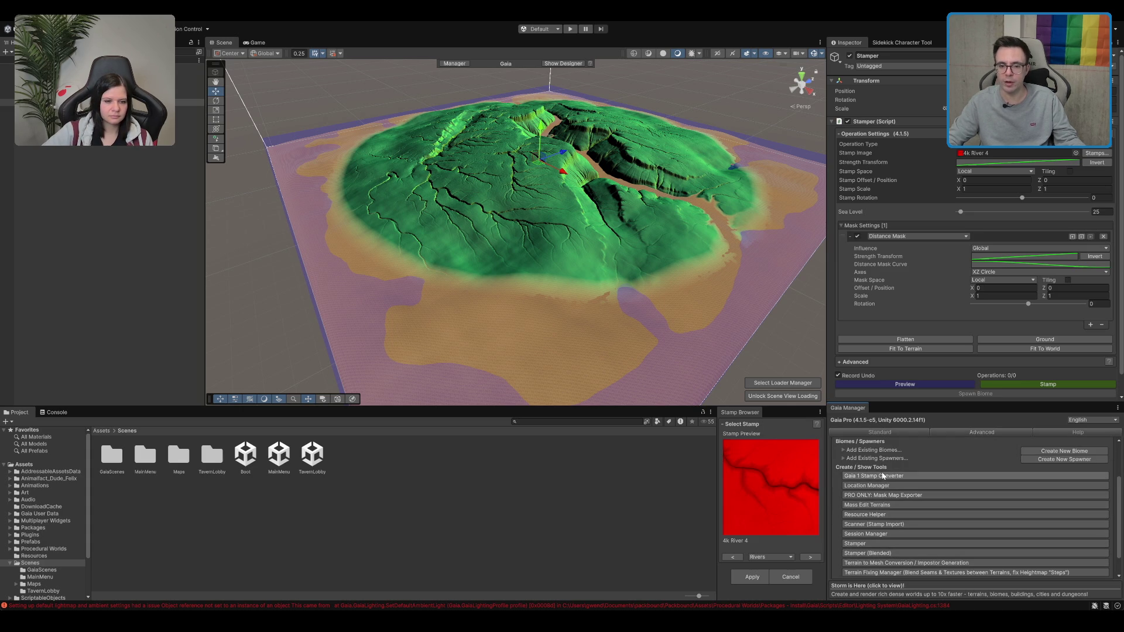
pyautogui.scroll(-2, 875, 490)
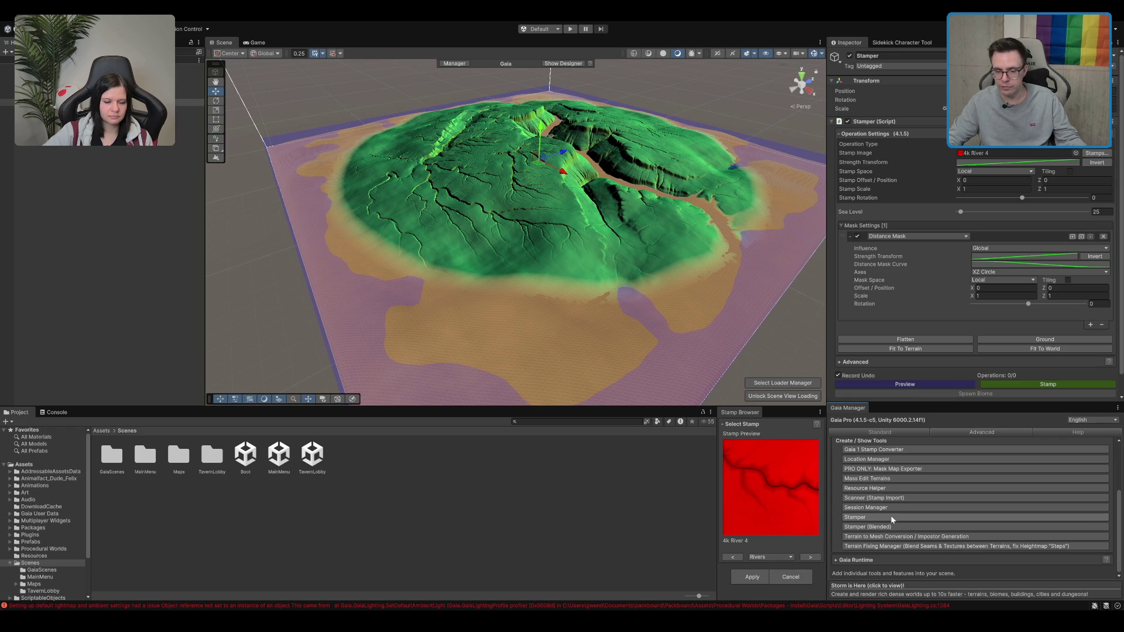
pyautogui.moveTo(547, 170); pyautogui.dragTo(809, 181)
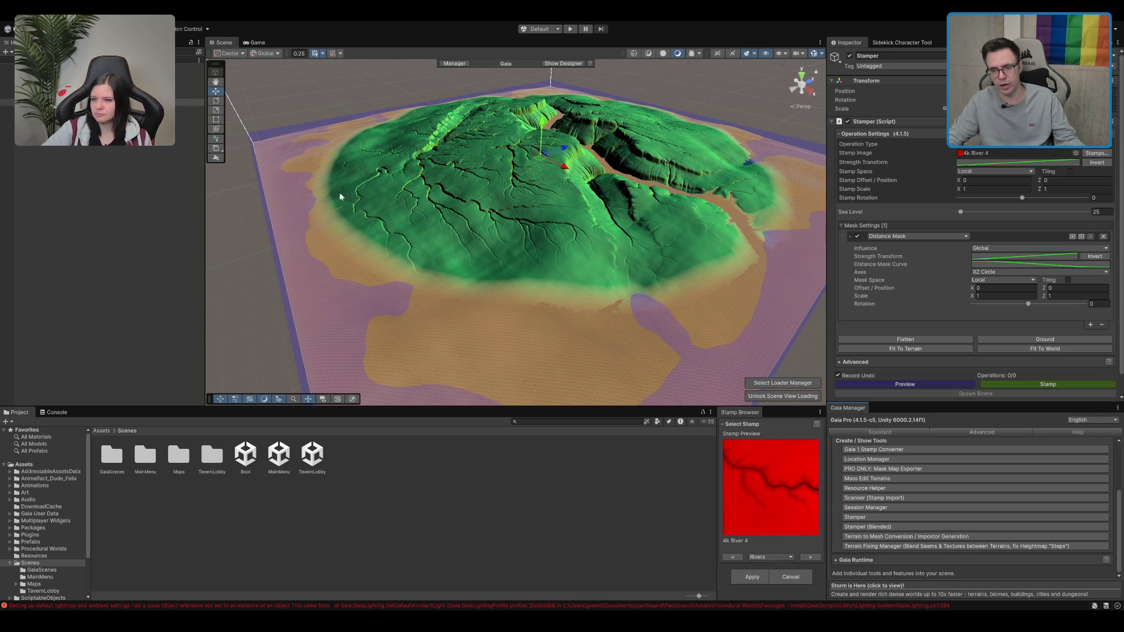
pyautogui.click(858, 236)
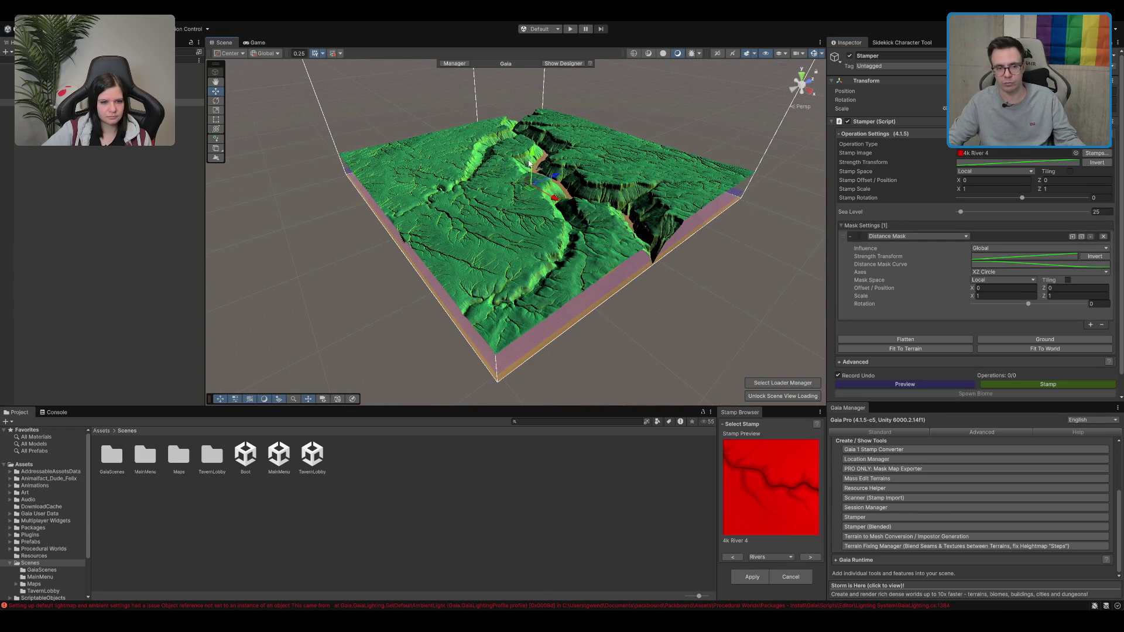
# Reselect the Stamper and re-enable its Distance Mask
pyautogui.click(532, 173)
pyautogui.hotkey('ctrl', 'z')
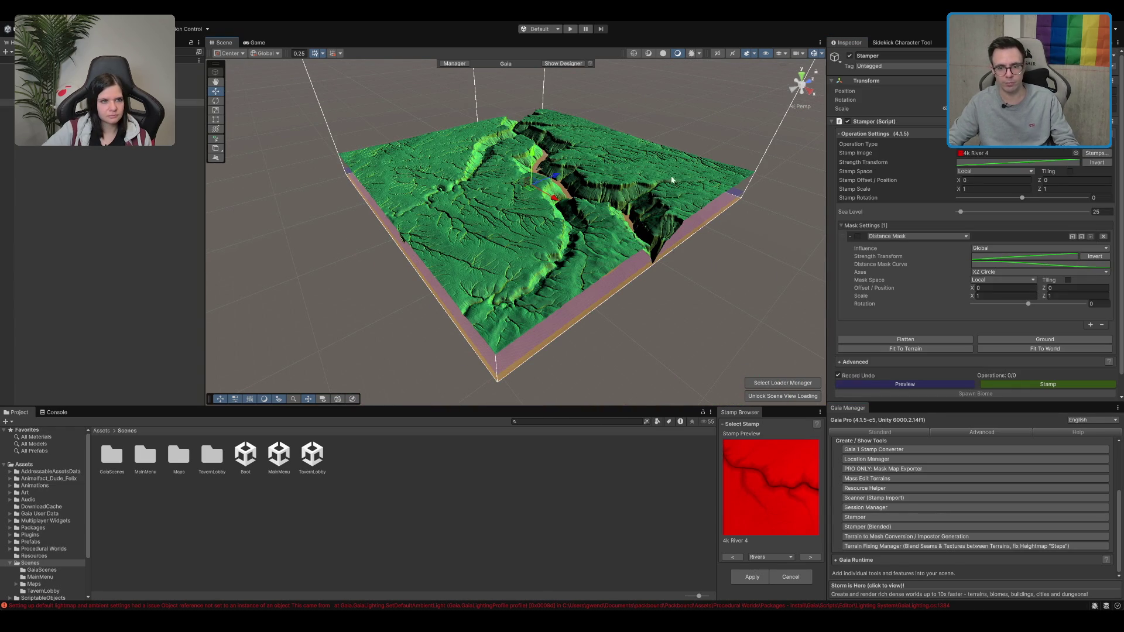
pyautogui.click(858, 237)
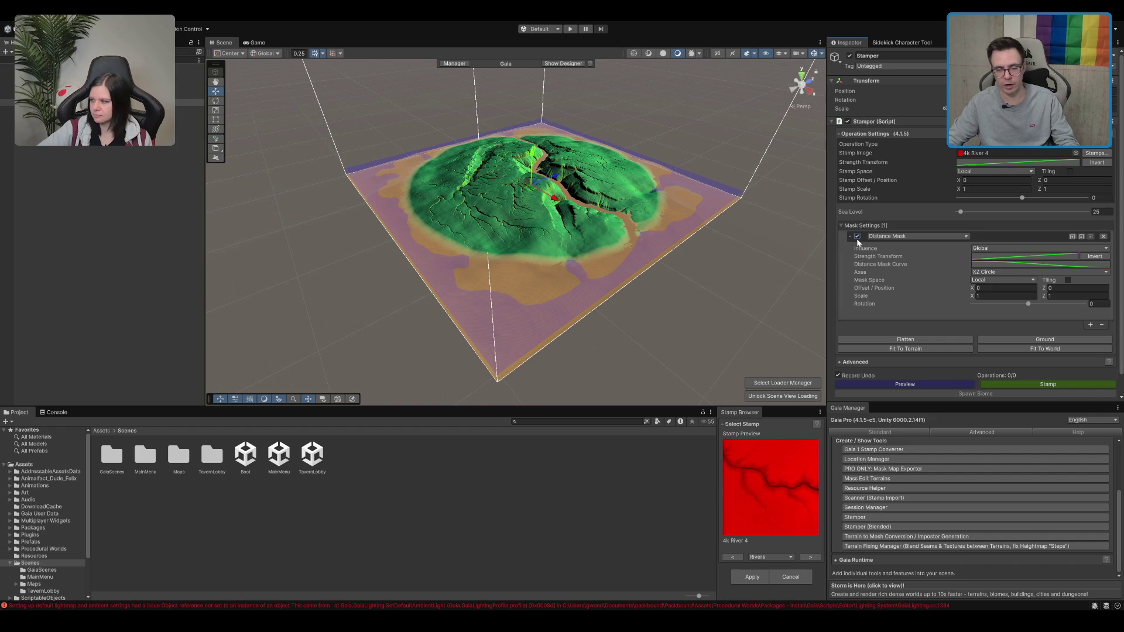
pyautogui.scroll(3, 527, 234)
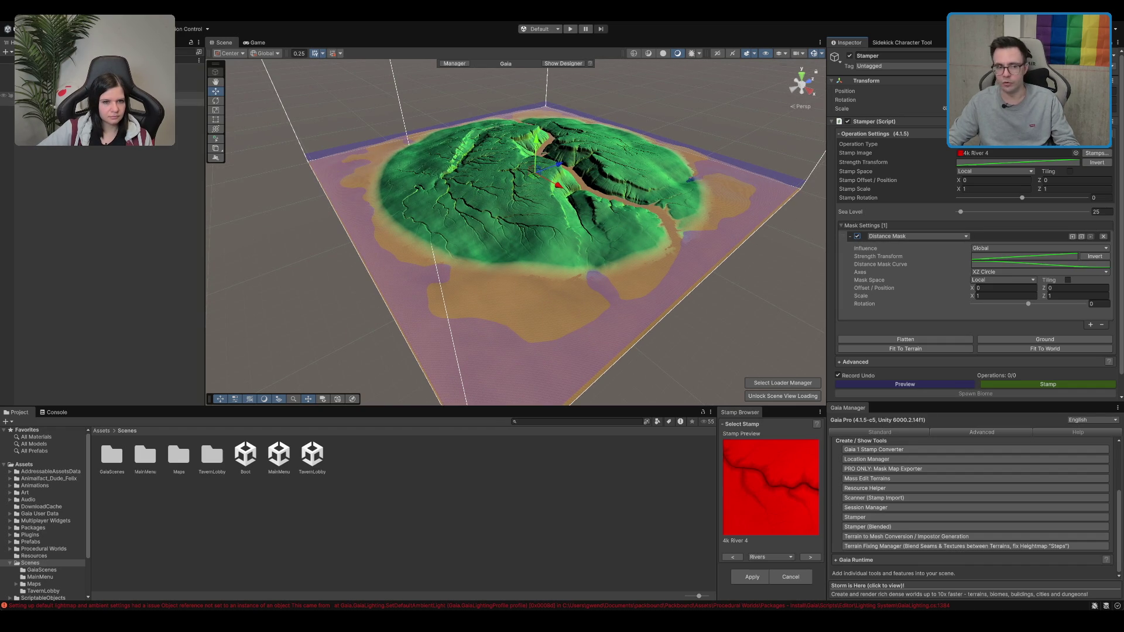
# Scale the stamp down uniformly and stretch it upward into a taller mountain island
pyautogui.moveTo(508, 185)
pyautogui.mouseDown()
pyautogui.moveTo(464, 184)
pyautogui.moveTo(539, 203)
pyautogui.mouseUp()
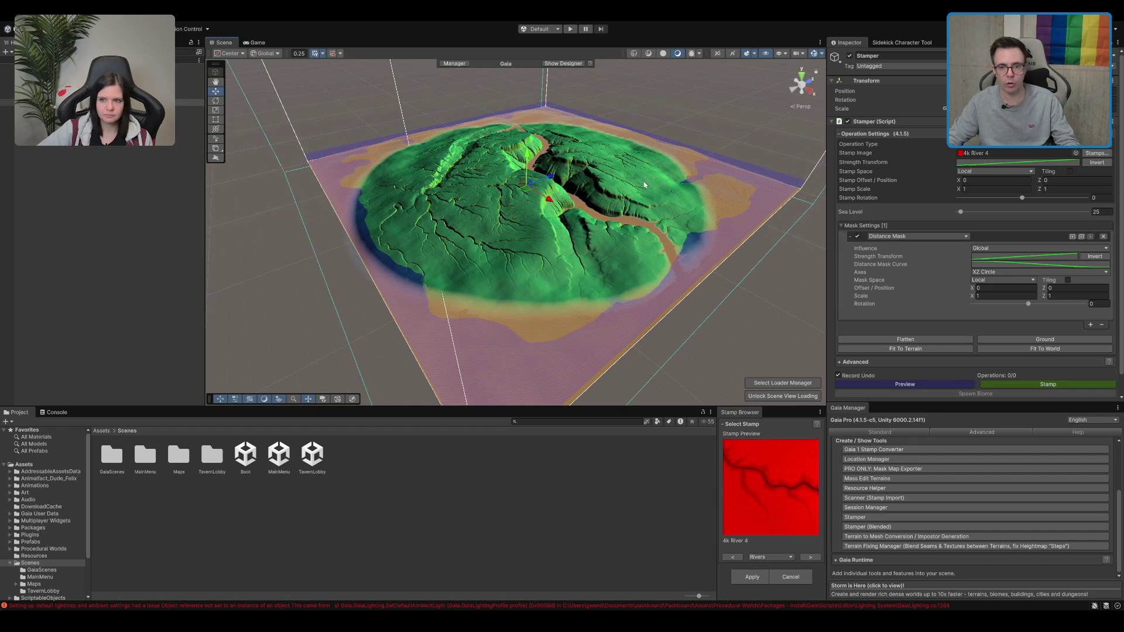
pyautogui.press('r')
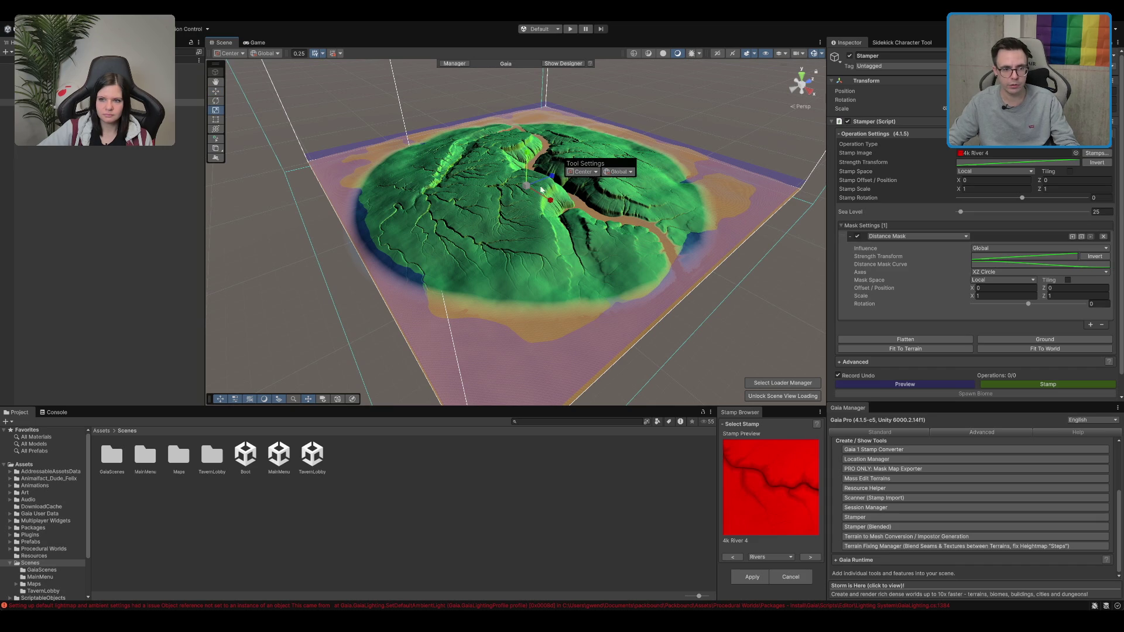
pyautogui.scroll(2, 612, 166)
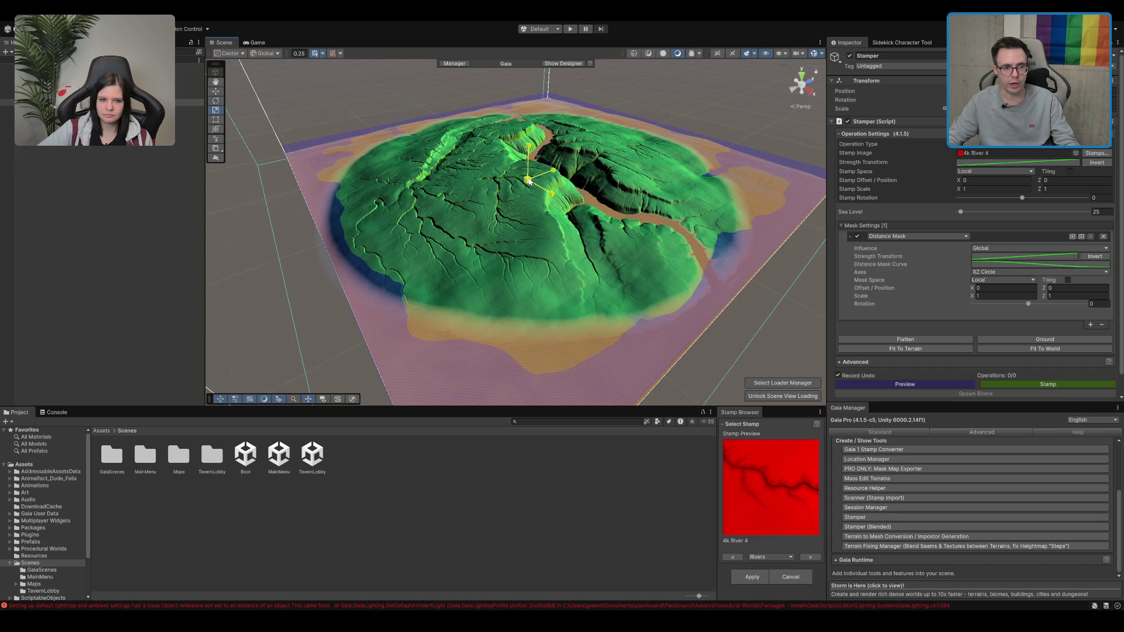
pyautogui.moveTo(527, 180); pyautogui.dragTo(522, 232)
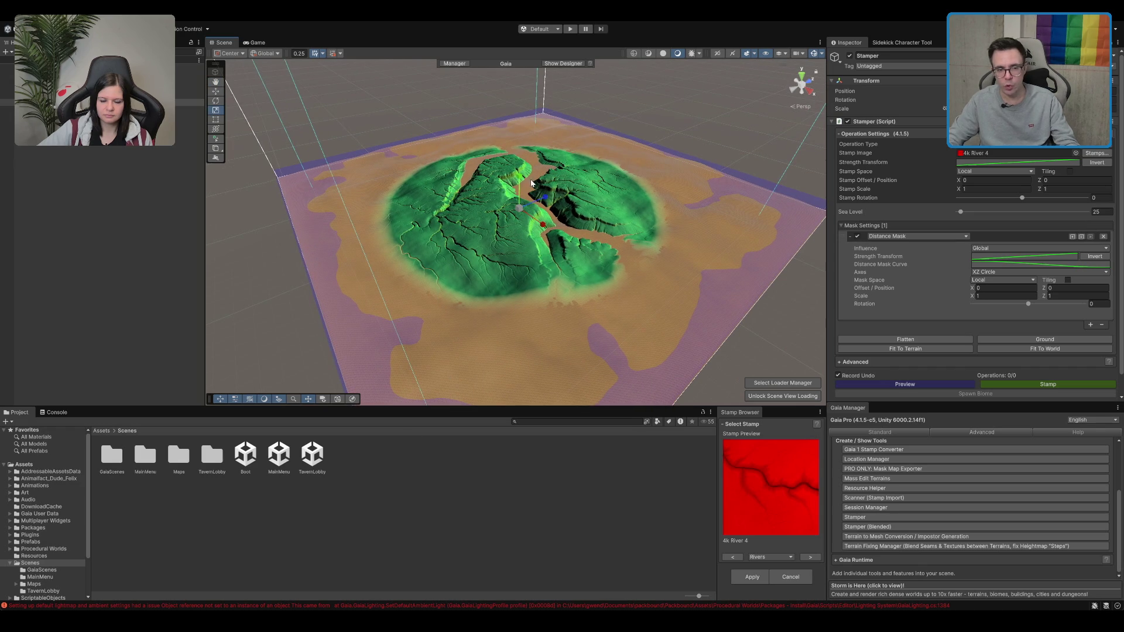
pyautogui.moveTo(518, 173)
pyautogui.mouseDown()
pyautogui.moveTo(520, 134)
pyautogui.moveTo(519, 175)
pyautogui.mouseUp()
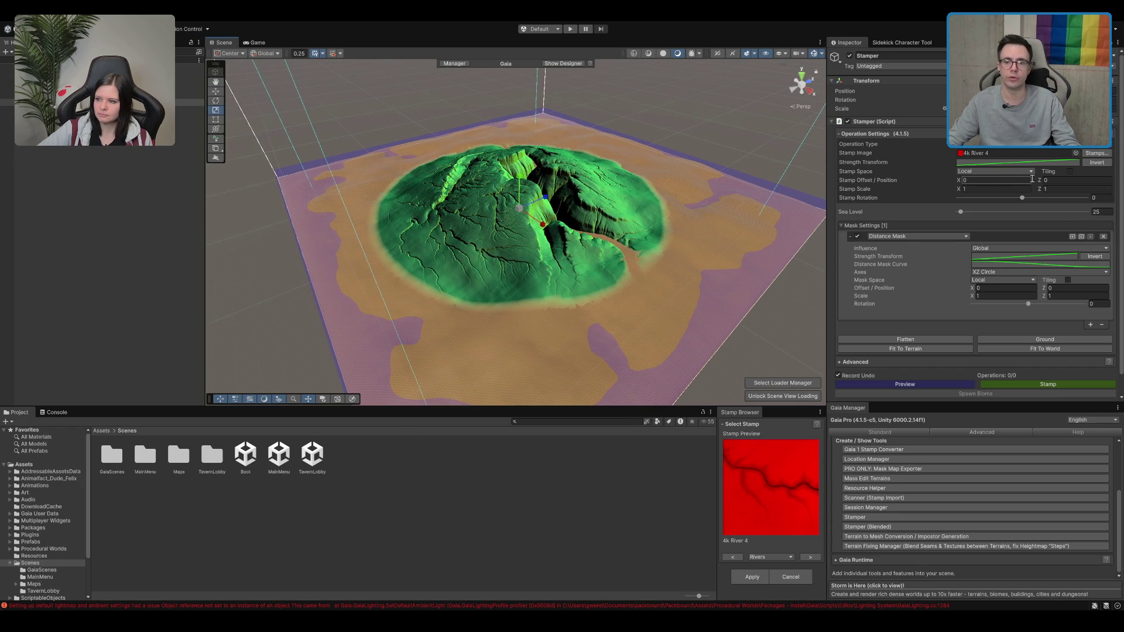
pyautogui.scroll(-1, 691, 142)
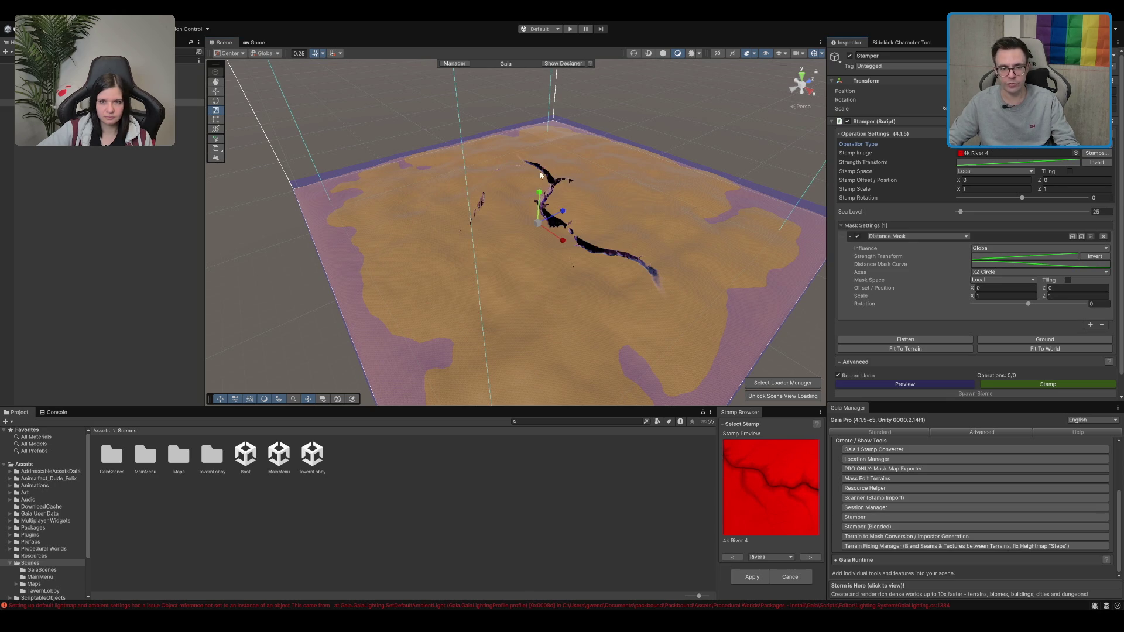
# Sink the stamp lower into the terrain and frame the Stamper with F
pyautogui.moveTo(539, 186)
pyautogui.mouseDown()
pyautogui.moveTo(537, 251)
pyautogui.moveTo(552, 219)
pyautogui.mouseUp()
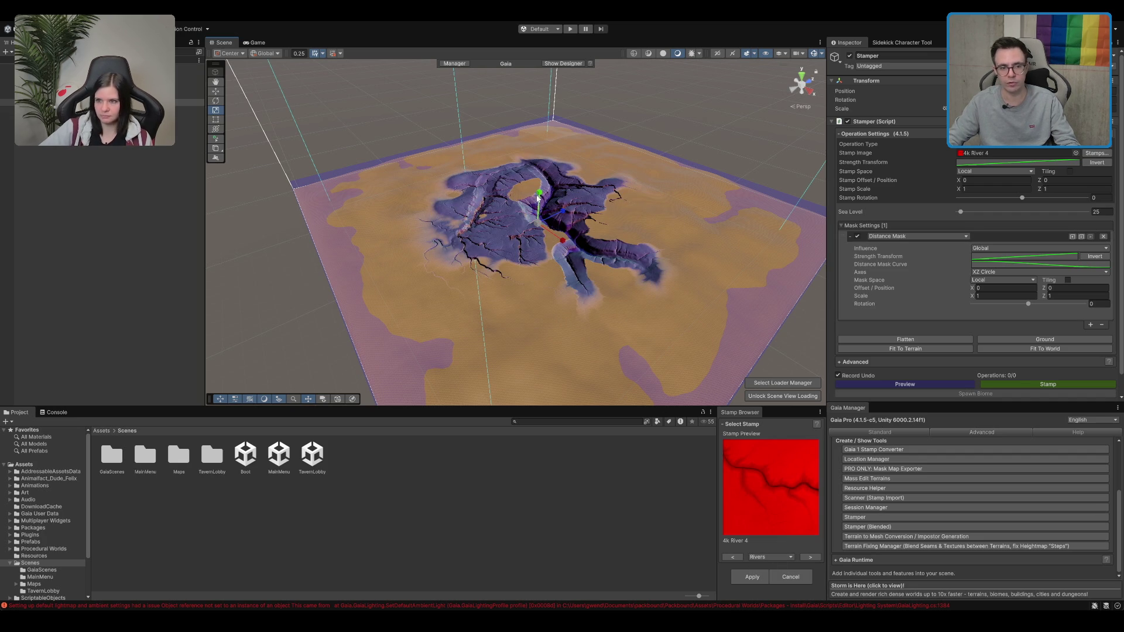
pyautogui.moveTo(540, 191); pyautogui.dragTo(540, 193)
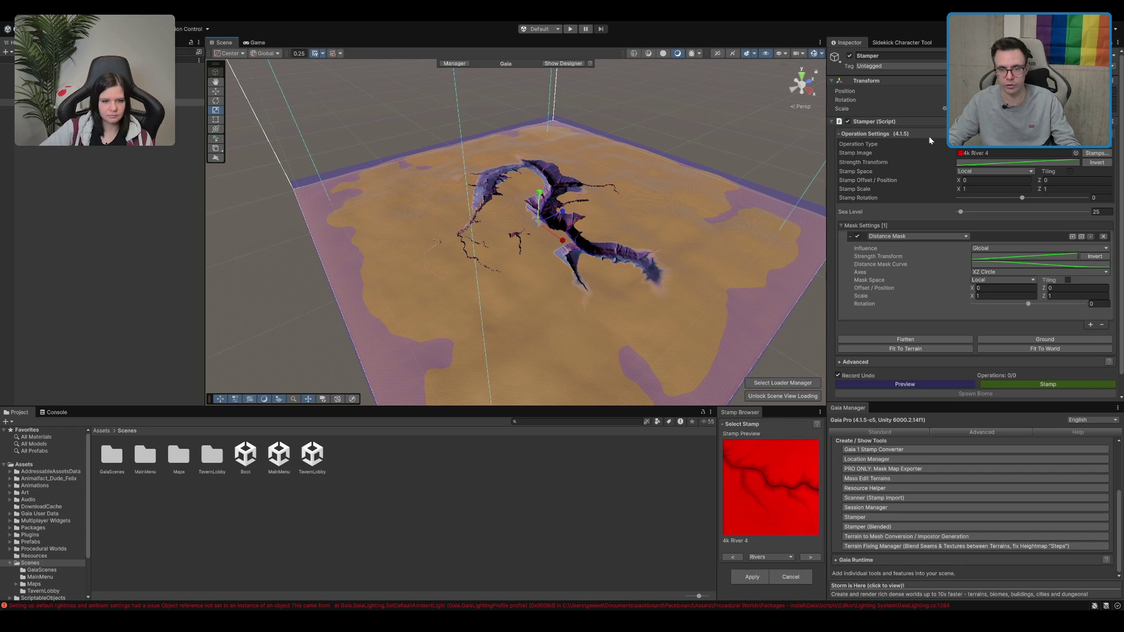
pyautogui.press('f')
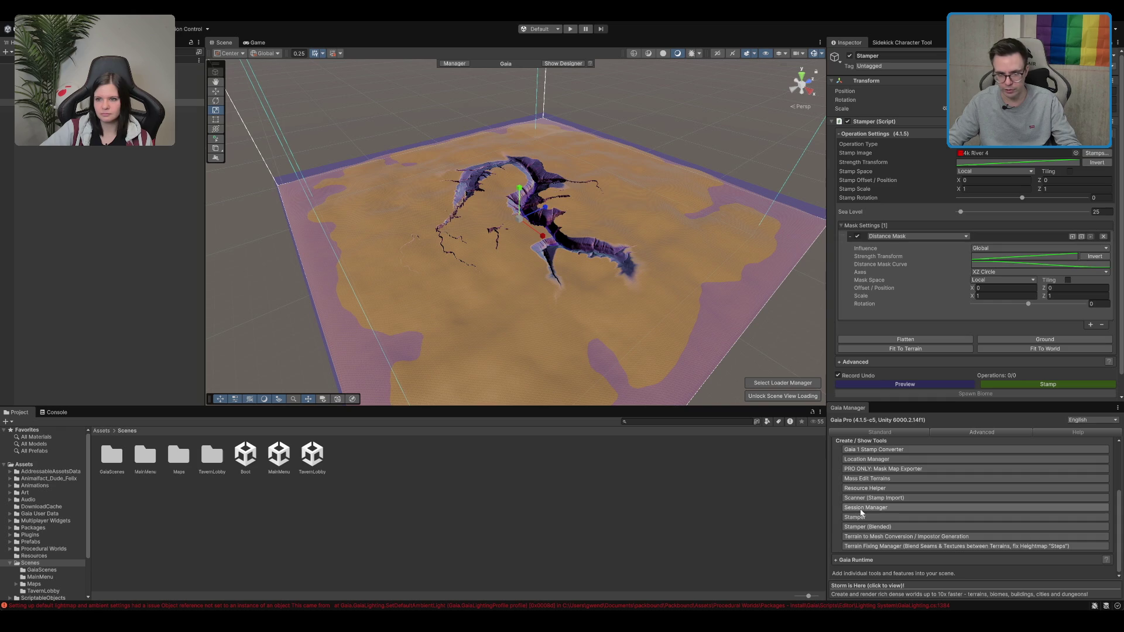
# Open Stamper (Blended) from the tool list and widen the Stamp Browser panel
pyautogui.click(876, 528)
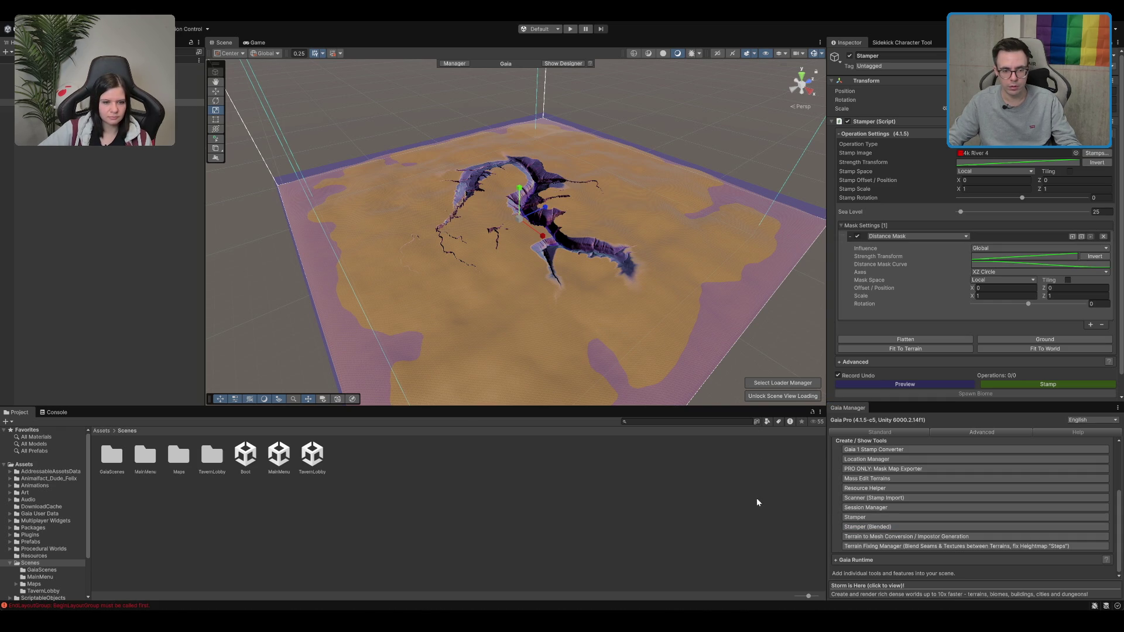
pyautogui.moveTo(549, 472); pyautogui.dragTo(709, 471)
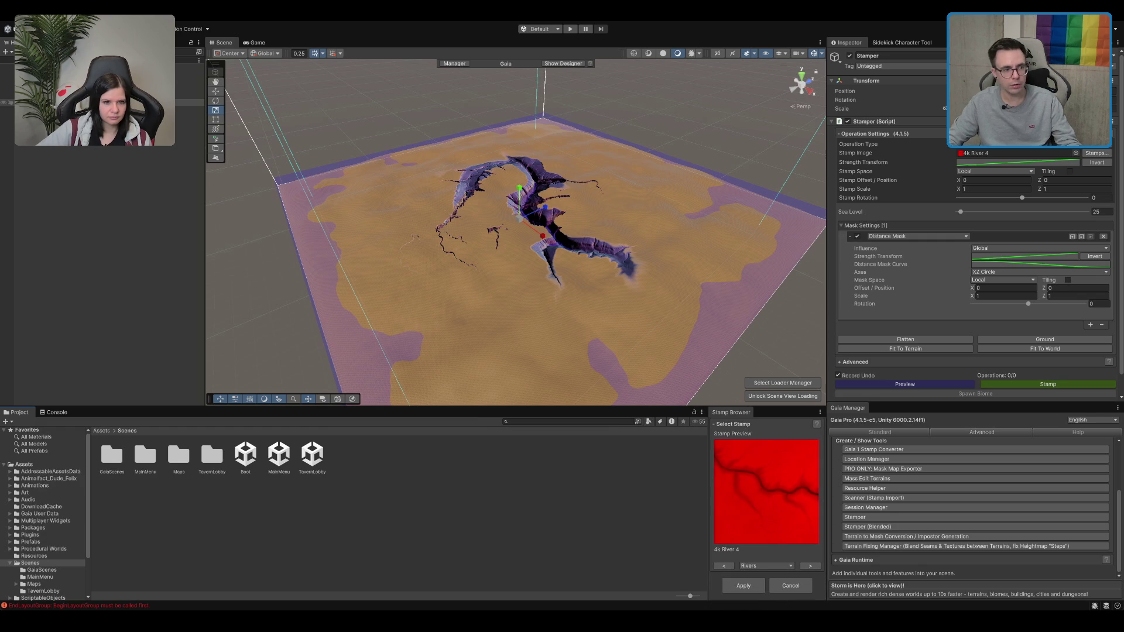
pyautogui.scroll(-2, 1045, 247)
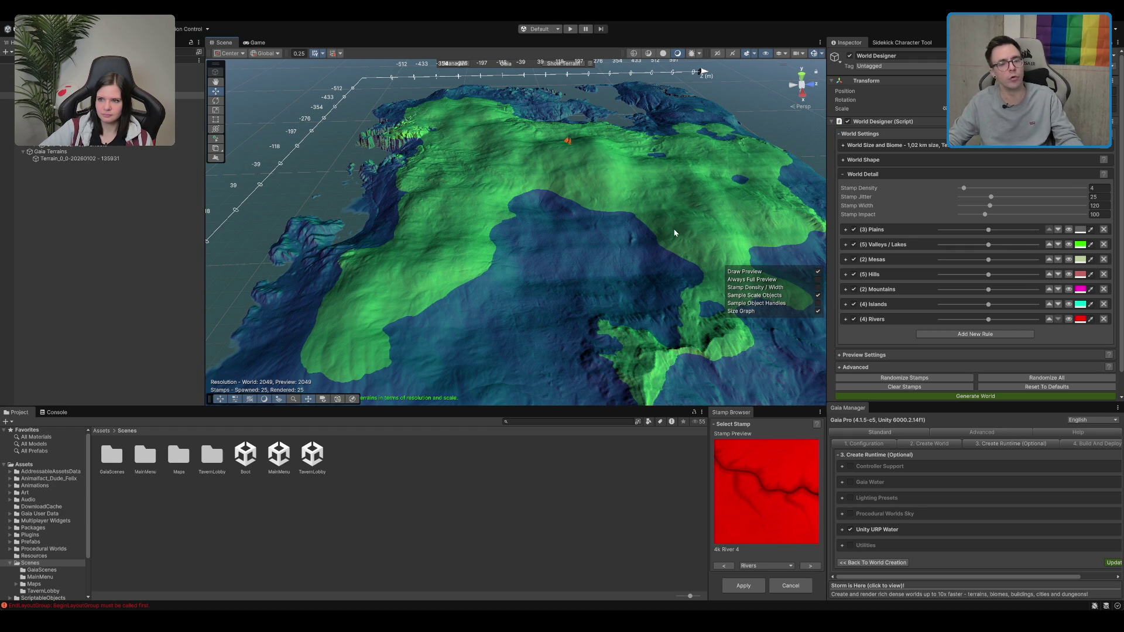
# Inspect the Valleys / Lakes and Islands rules and switch the stamp browser to Islands
pyautogui.moveTo(643, 226); pyautogui.dragTo(641, 205)
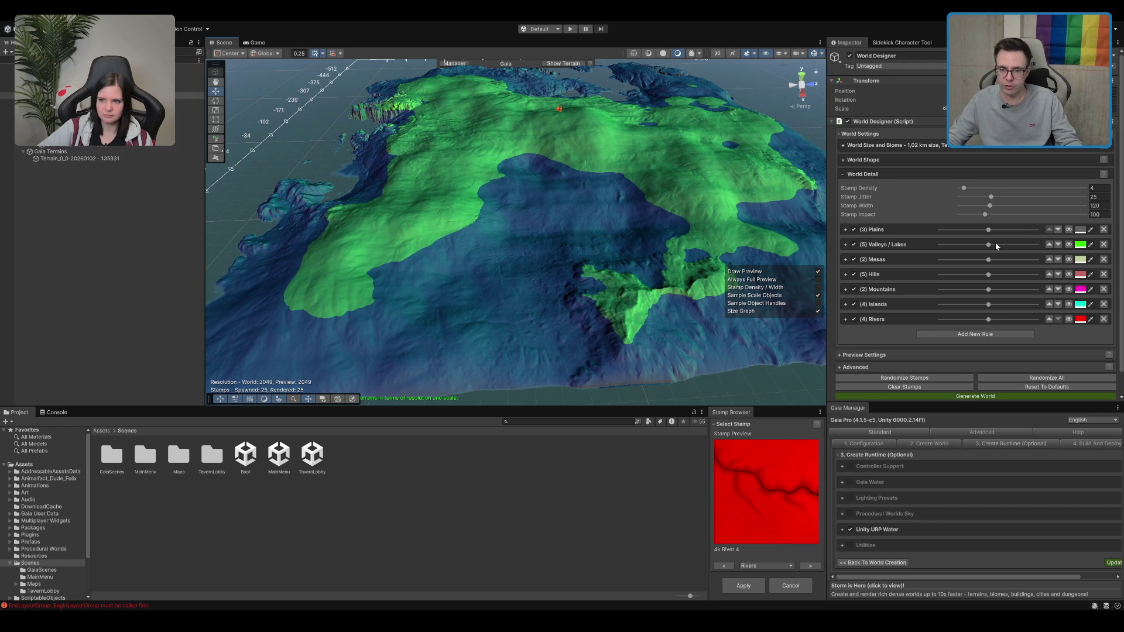
pyautogui.click(846, 245)
pyautogui.click(846, 245)
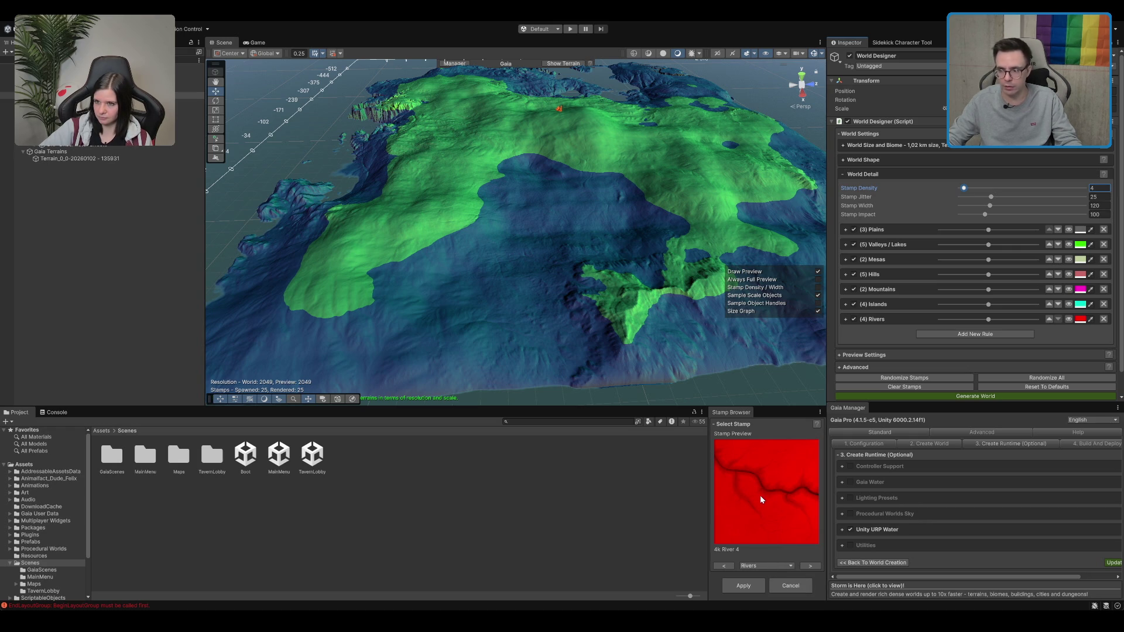
pyautogui.click(772, 564)
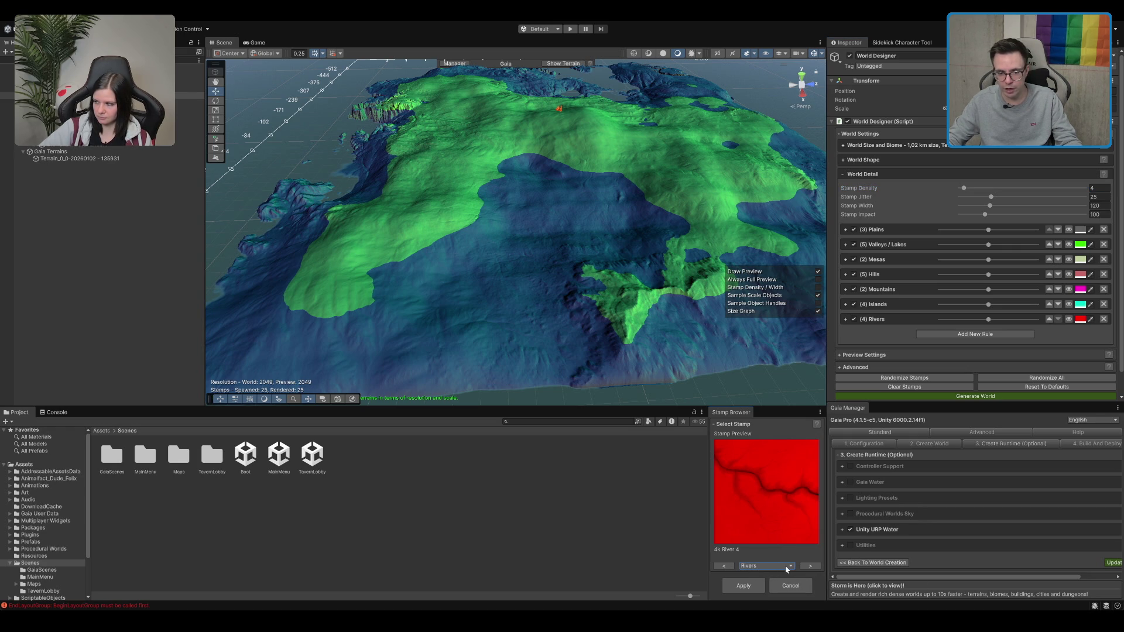
pyautogui.click(771, 504)
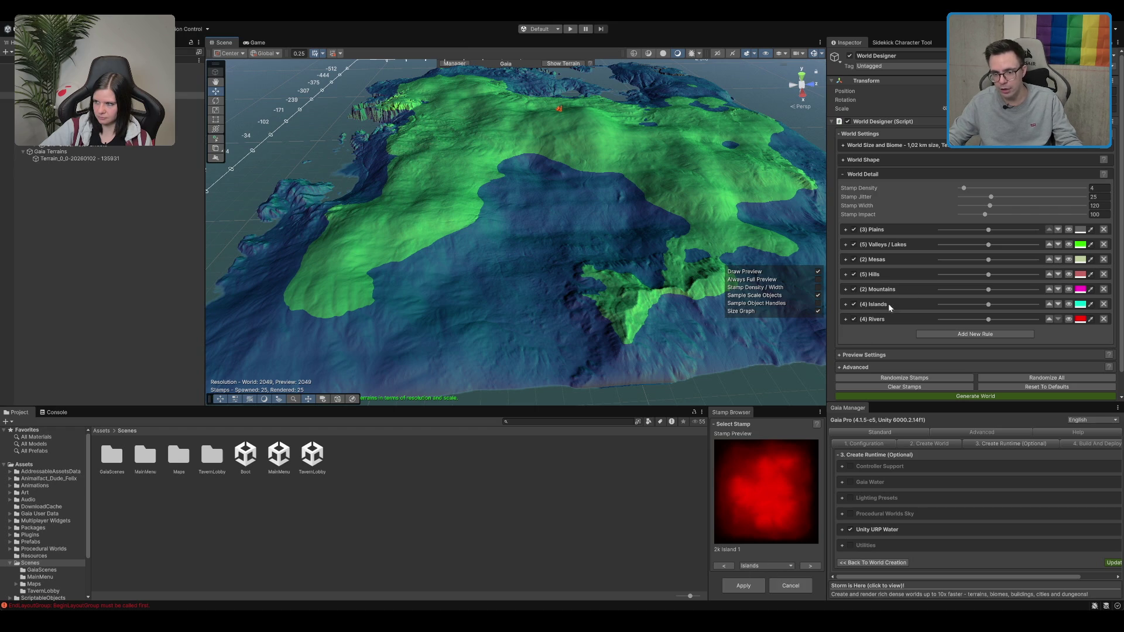
pyautogui.click(844, 304)
pyautogui.click(845, 305)
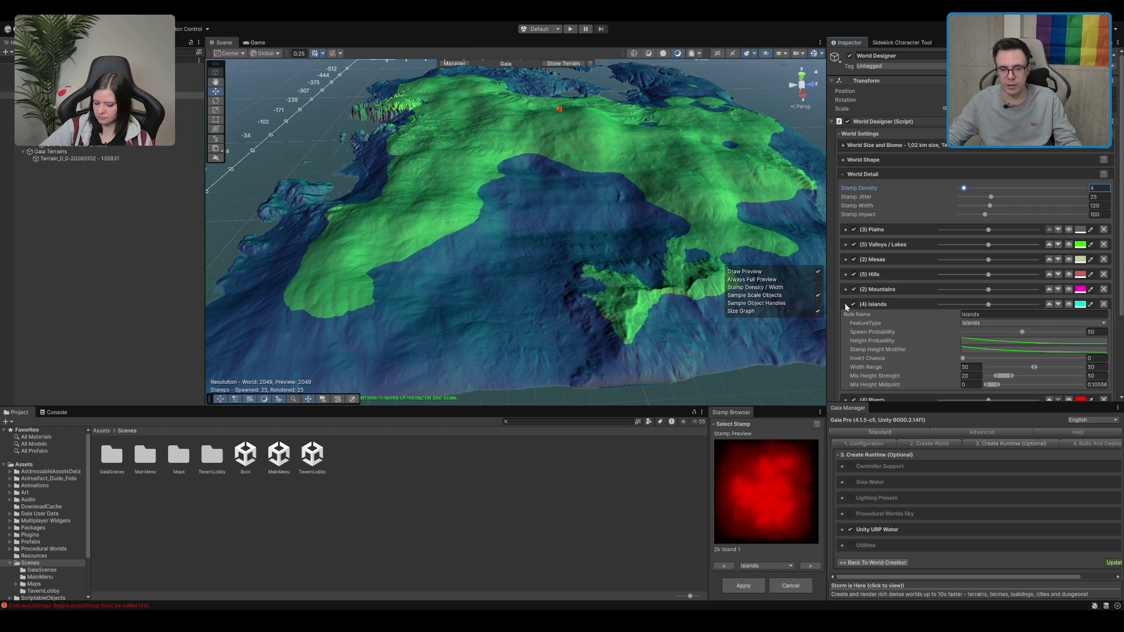
pyautogui.scroll(-2, 873, 303)
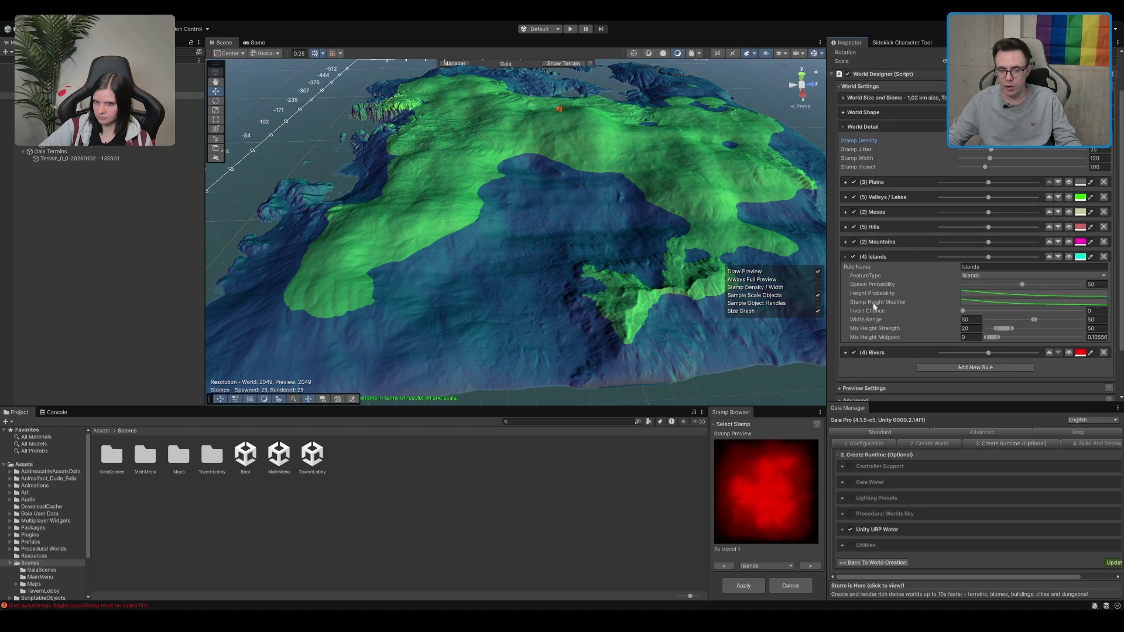
pyautogui.click(845, 257)
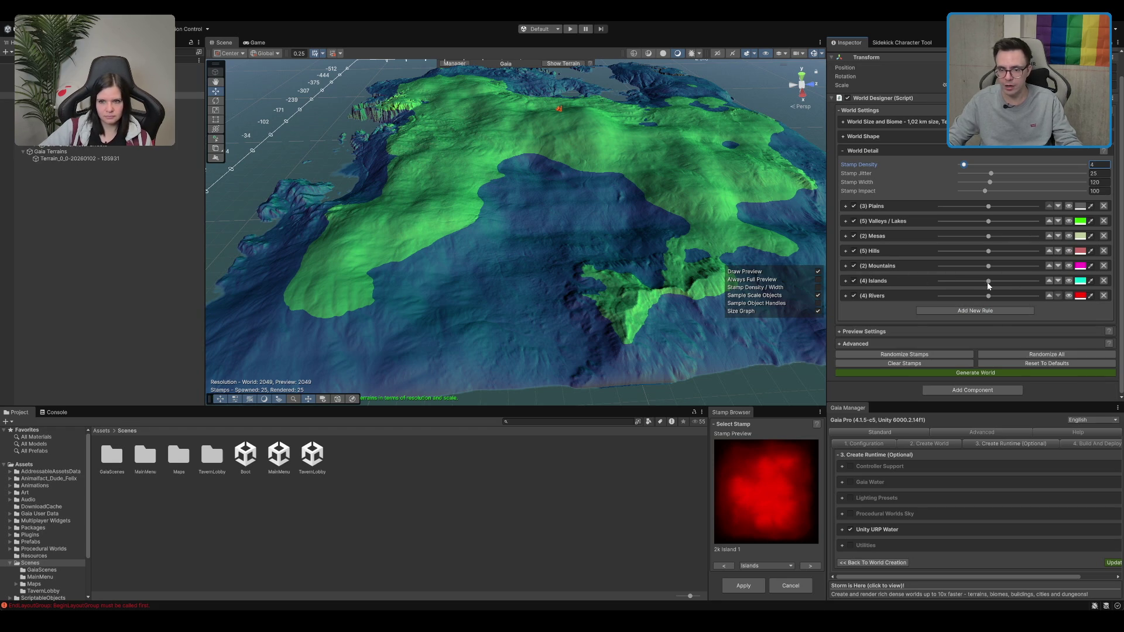
# Zero the Islands, Rivers and Valleys / Lakes weights, lower Mountains, and randomize stamps
pyautogui.moveTo(989, 282); pyautogui.dragTo(976, 281)
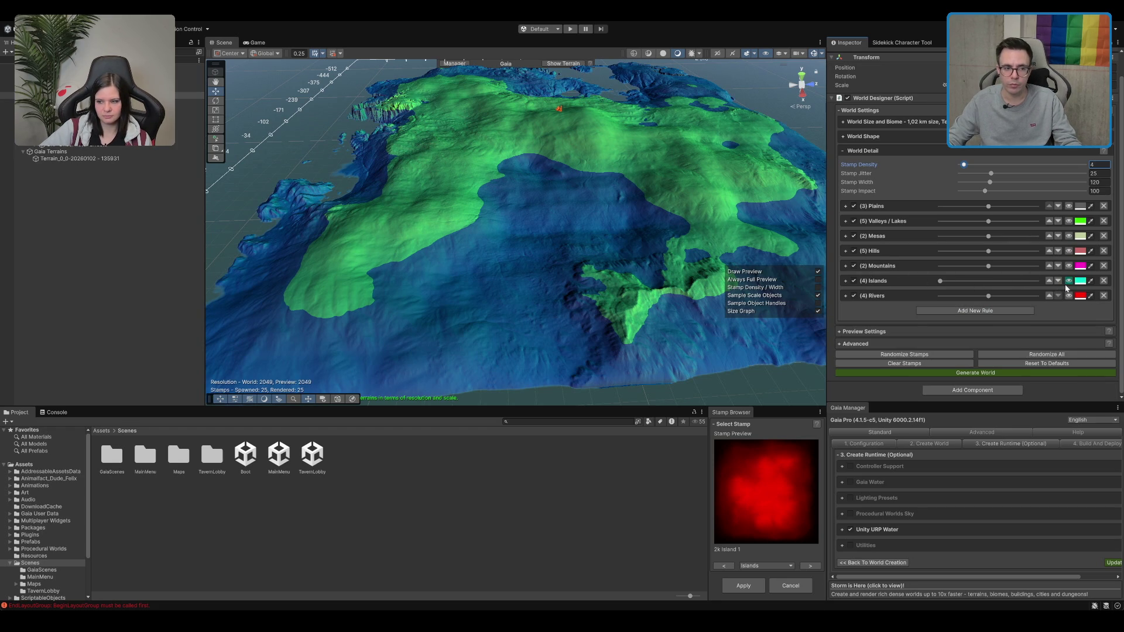
pyautogui.moveTo(989, 296); pyautogui.dragTo(940, 296)
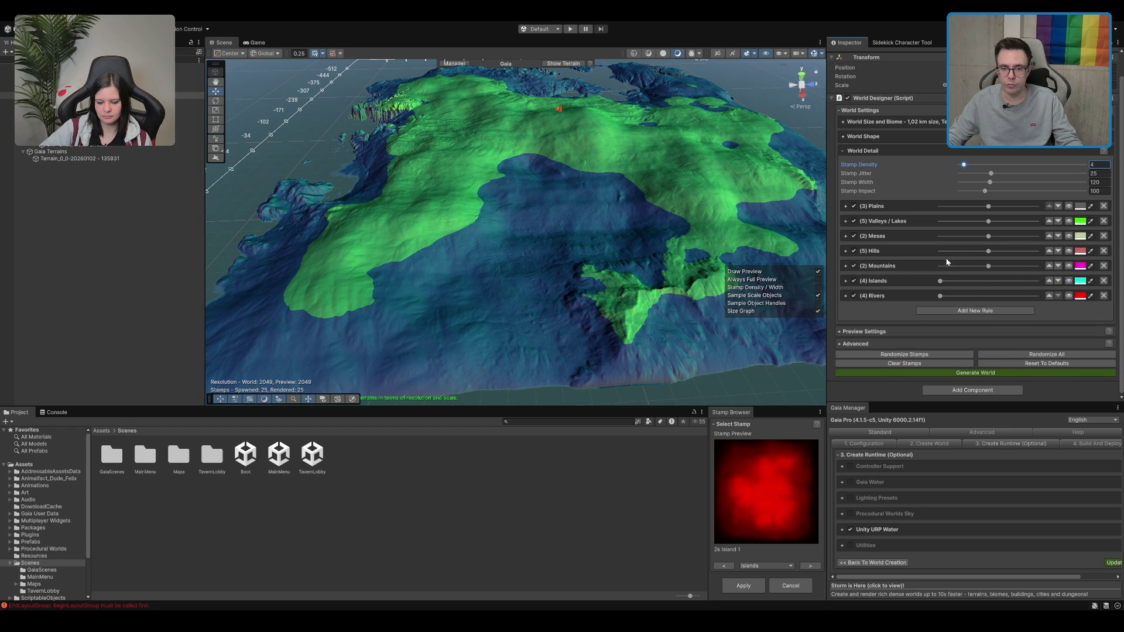
pyautogui.moveTo(988, 265); pyautogui.dragTo(955, 267)
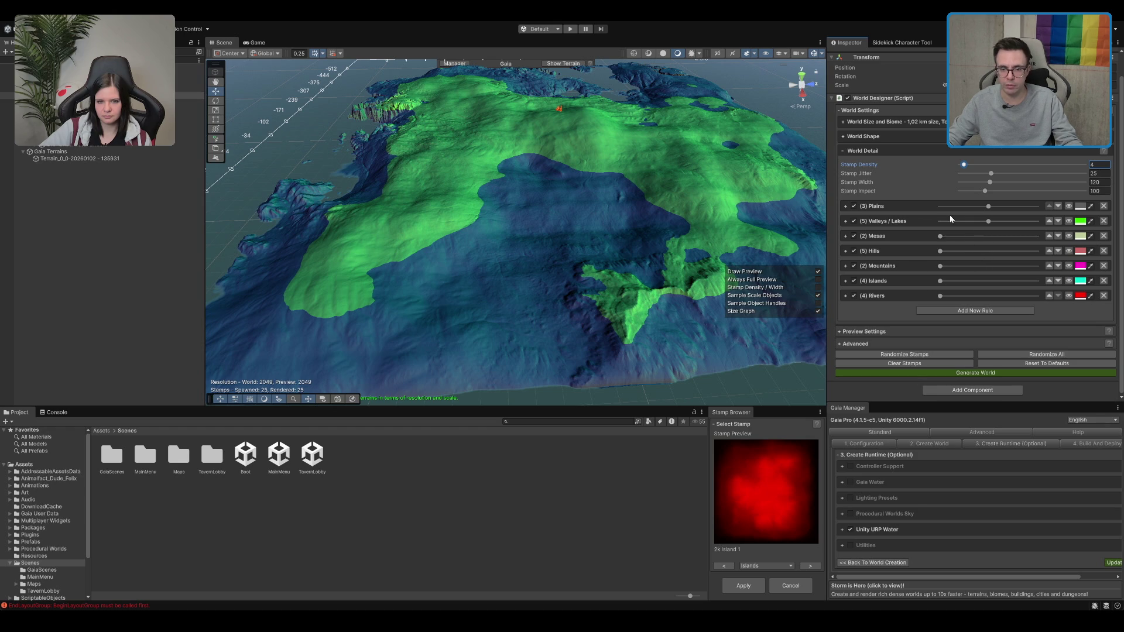
pyautogui.moveTo(988, 222); pyautogui.dragTo(939, 221)
pyautogui.click(929, 353)
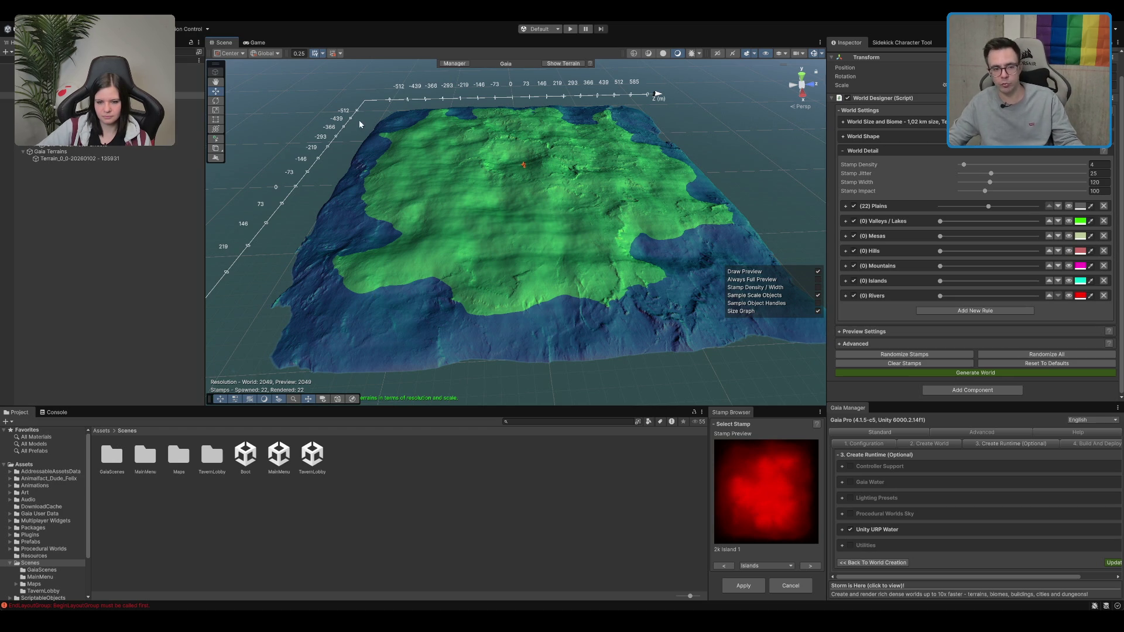
# Raise the Valleys / Lakes and Hills rule weights, regenerating the island after each
pyautogui.scroll(2, 539, 158)
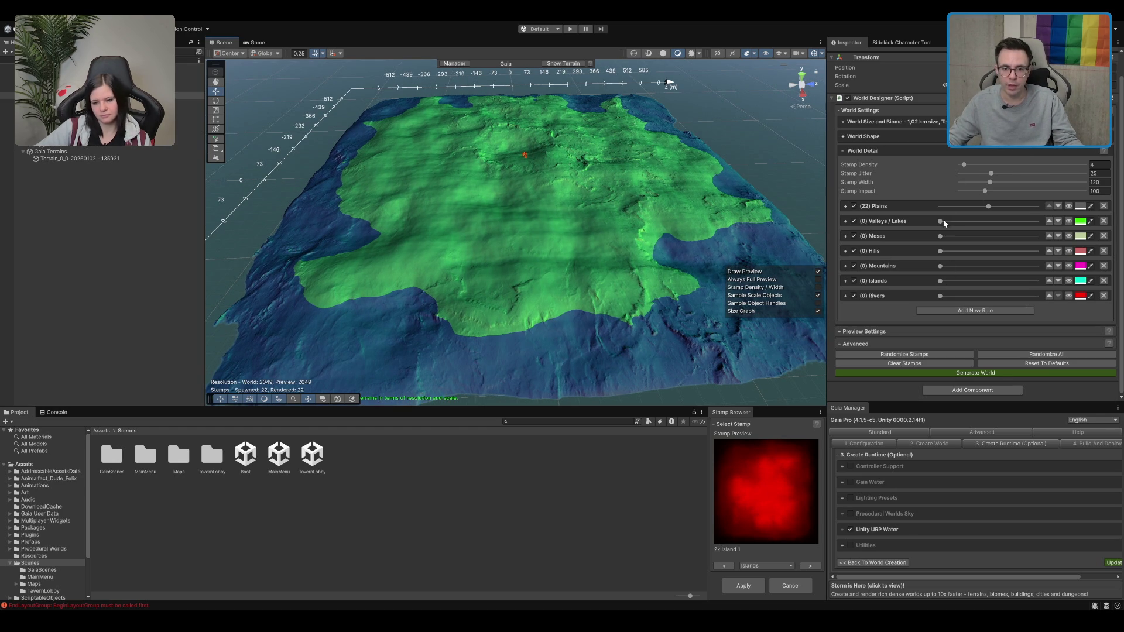
pyautogui.moveTo(941, 222)
pyautogui.mouseDown()
pyautogui.moveTo(1003, 224)
pyautogui.moveTo(991, 227)
pyautogui.mouseUp()
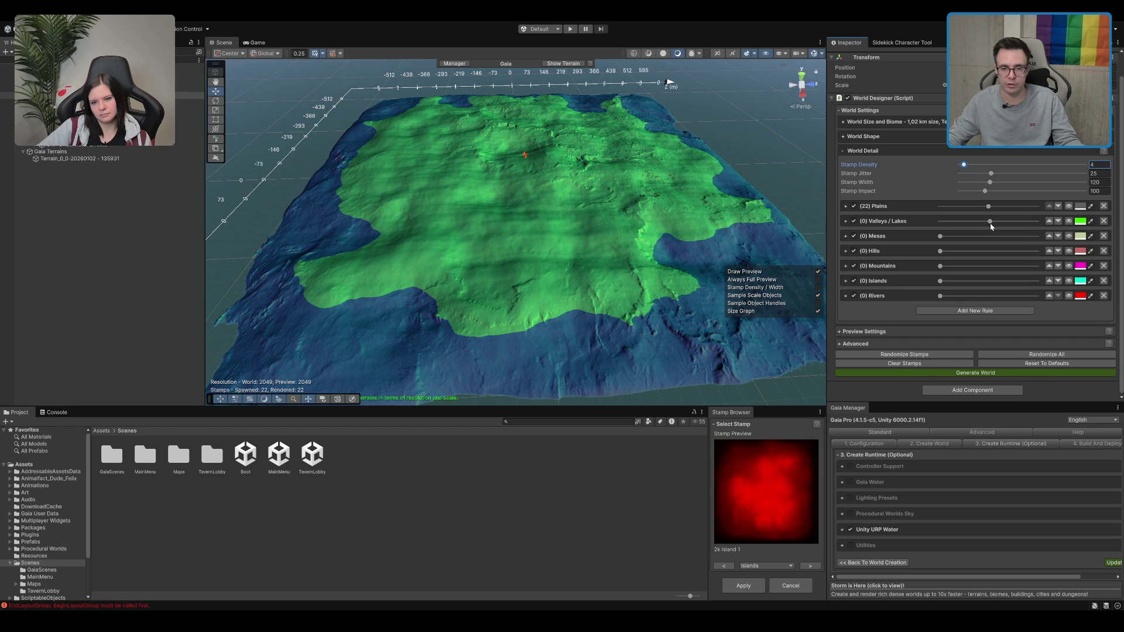
pyautogui.click(934, 354)
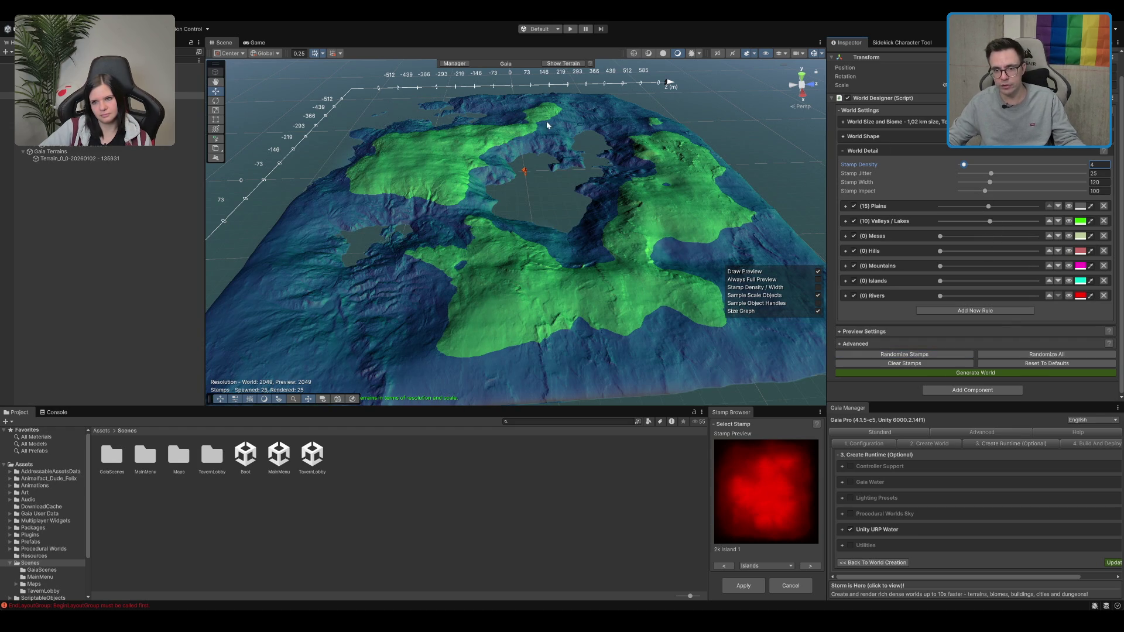
pyautogui.press('Return')
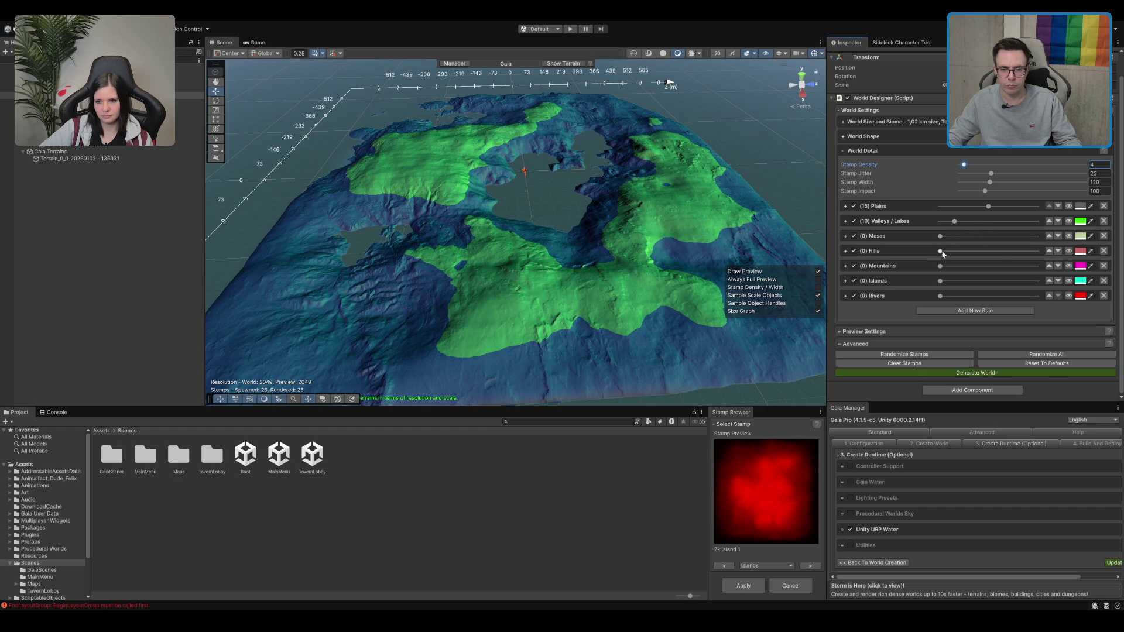
pyautogui.moveTo(940, 251); pyautogui.dragTo(984, 256)
pyautogui.click(943, 354)
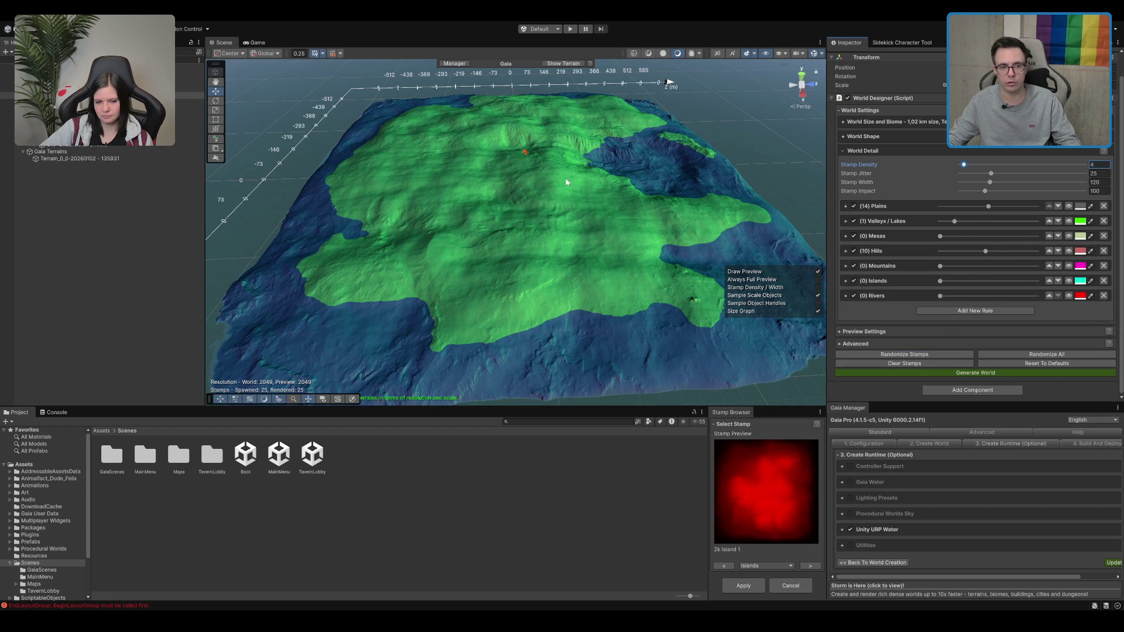
# Reroll the stamp layout repeatedly, then raise the Mountains weight and reroll again
pyautogui.scroll(5, 501, 117)
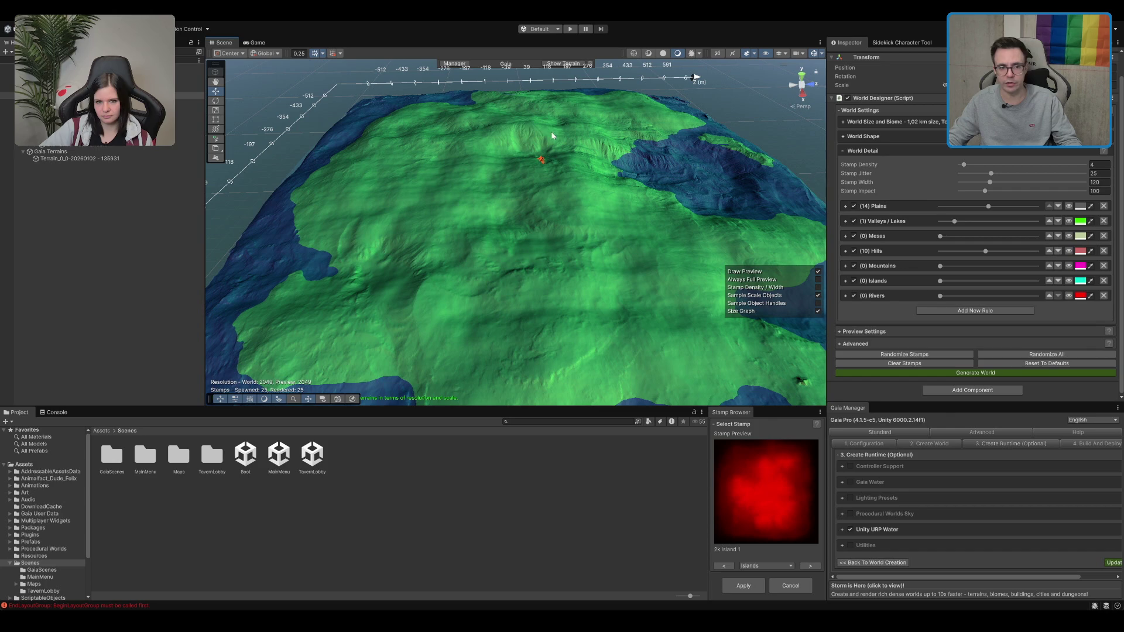
pyautogui.click(934, 355)
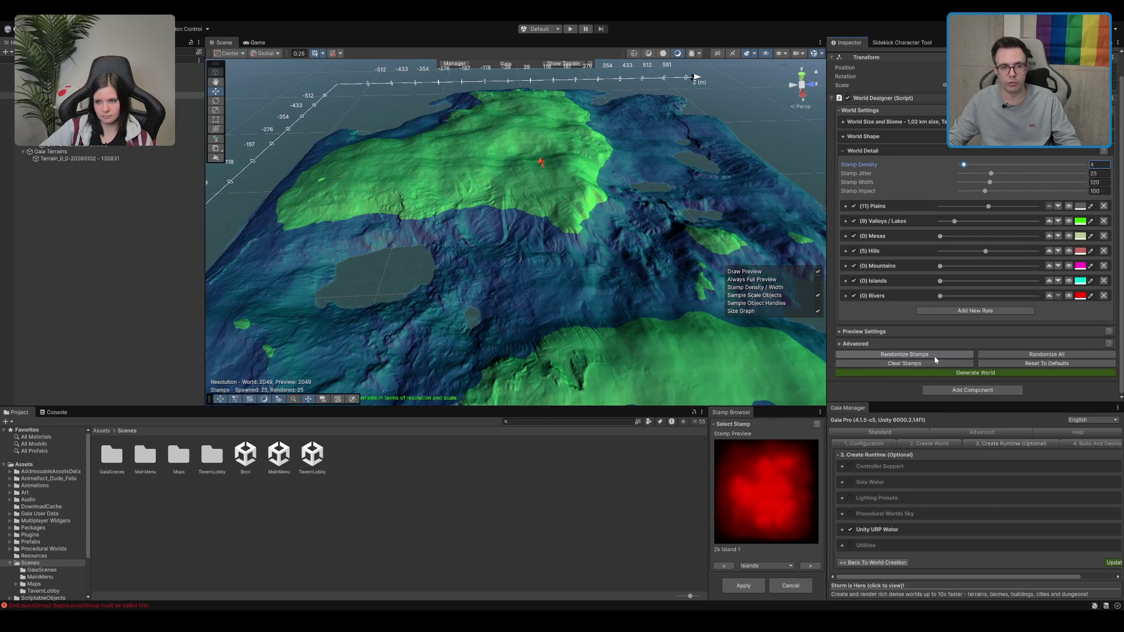
pyautogui.click(934, 354)
pyautogui.click(934, 354)
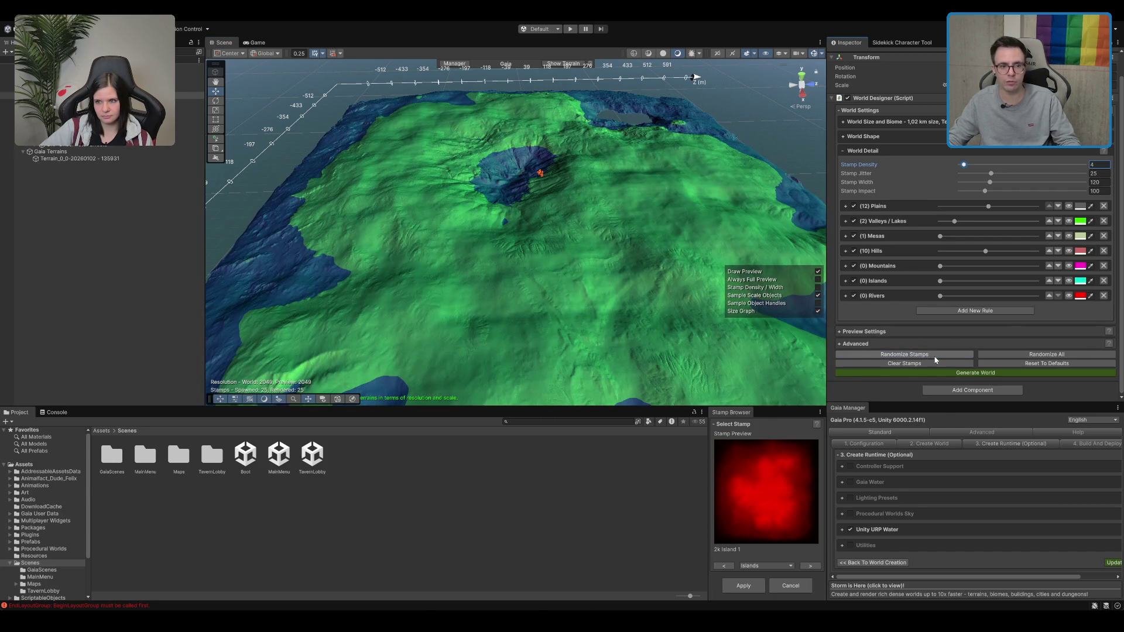
pyautogui.click(935, 355)
pyautogui.scroll(-2, 630, 228)
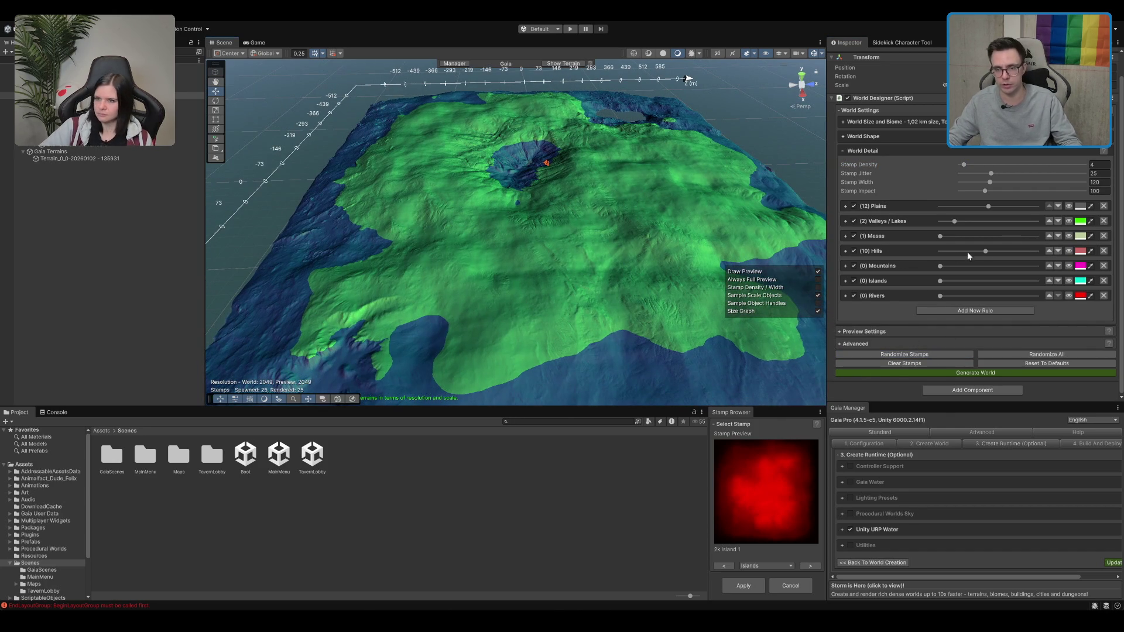
pyautogui.moveTo(622, 246)
pyautogui.mouseDown()
pyautogui.moveTo(622, 233)
pyautogui.moveTo(658, 220)
pyautogui.moveTo(621, 173)
pyautogui.moveTo(635, 177)
pyautogui.mouseUp()
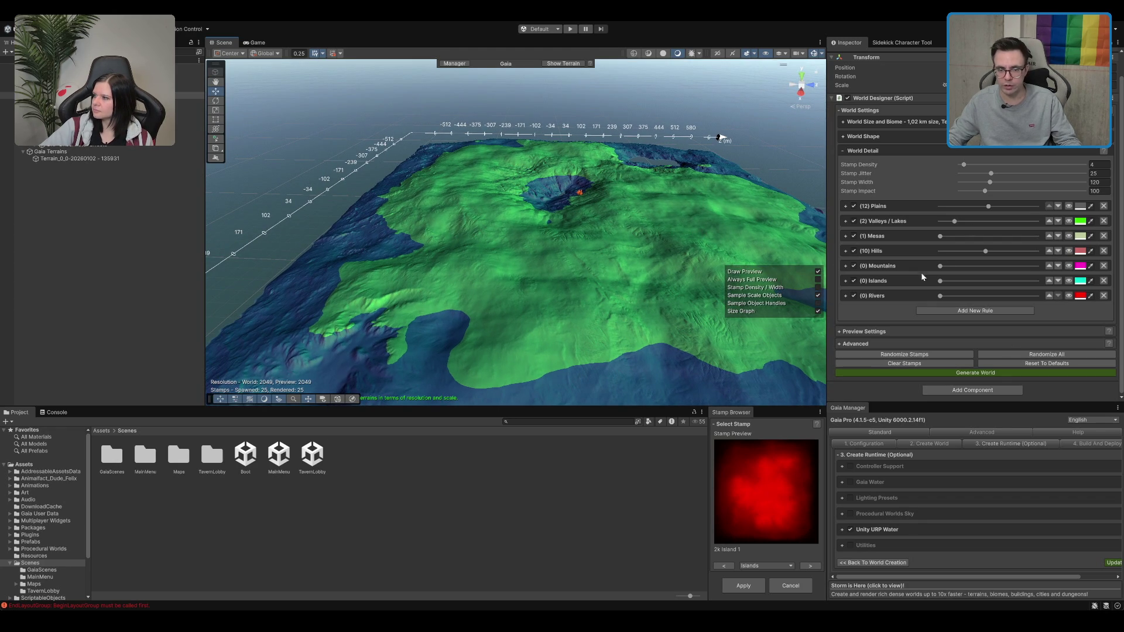
pyautogui.moveTo(954, 270); pyautogui.dragTo(999, 266)
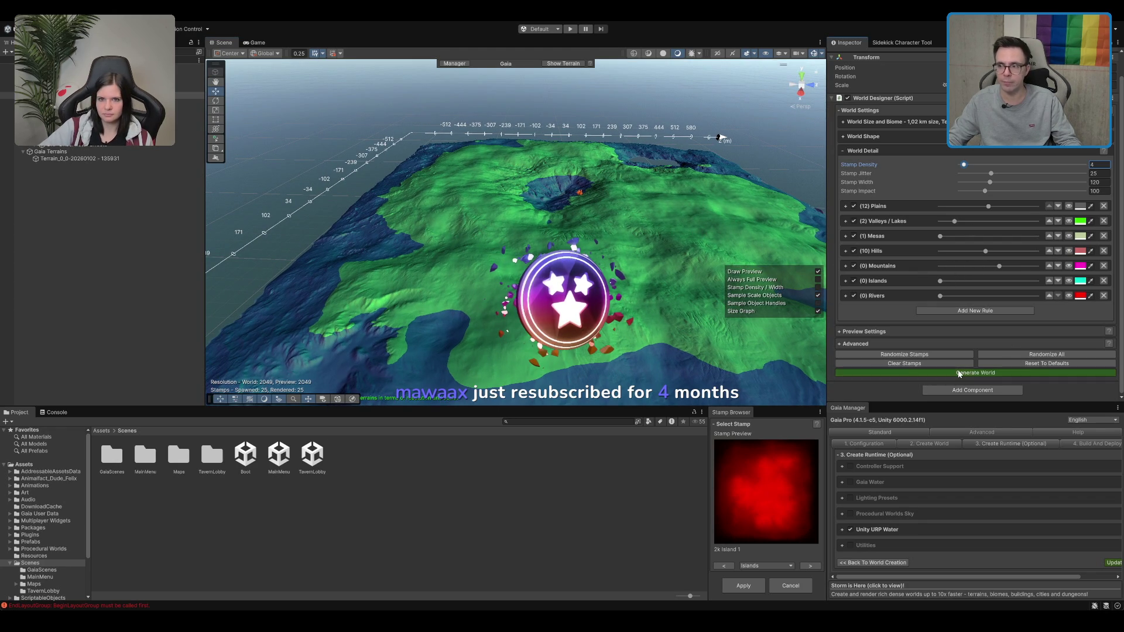
pyautogui.click(927, 357)
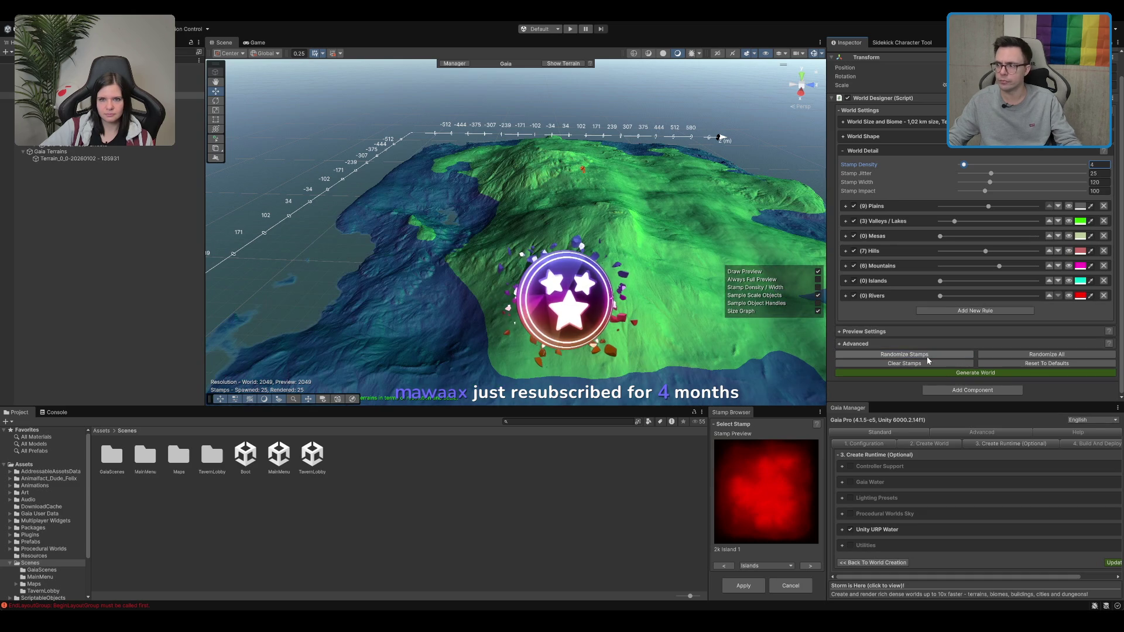
# Randomize the stamps twice more and orbit over the generated mountain and sea
pyautogui.click(927, 357)
pyautogui.click(927, 357)
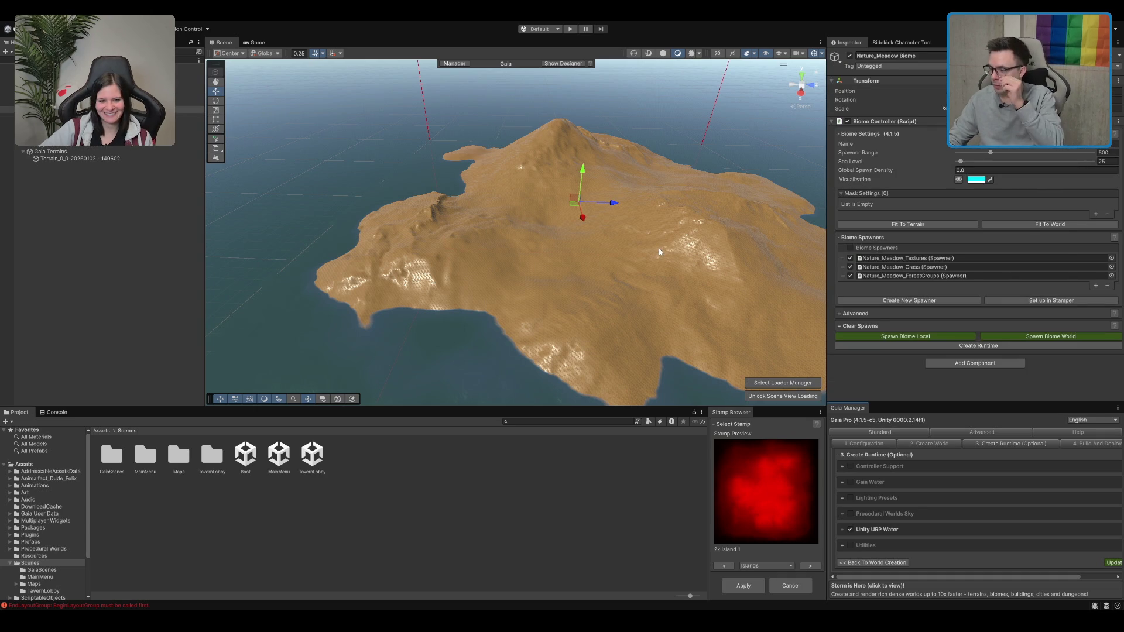
pyautogui.moveTo(705, 211)
pyautogui.mouseDown()
pyautogui.moveTo(697, 193)
pyautogui.moveTo(670, 219)
pyautogui.moveTo(521, 199)
pyautogui.moveTo(508, 228)
pyautogui.moveTo(633, 254)
pyautogui.moveTo(550, 227)
pyautogui.moveTo(634, 210)
pyautogui.moveTo(553, 222)
pyautogui.moveTo(586, 194)
pyautogui.mouseUp()
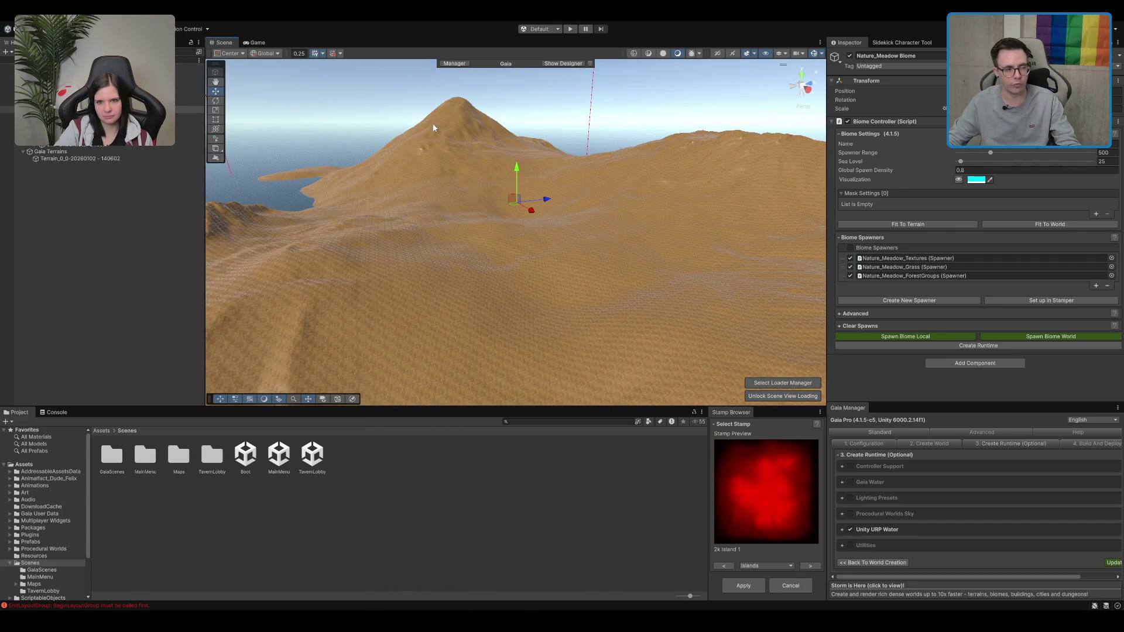
pyautogui.moveTo(433, 127); pyautogui.dragTo(422, 160)
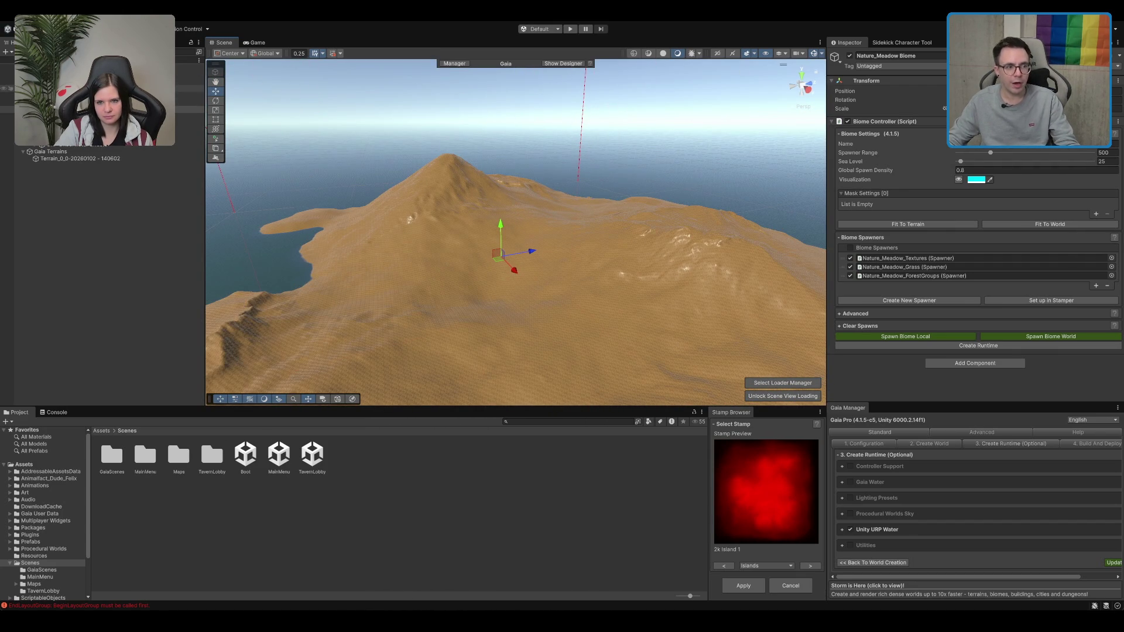
# Select the Nature_Meadow_Textures spawner in the Hierarchy to show its Mud, Grass and Stone rules
pyautogui.click(187, 95)
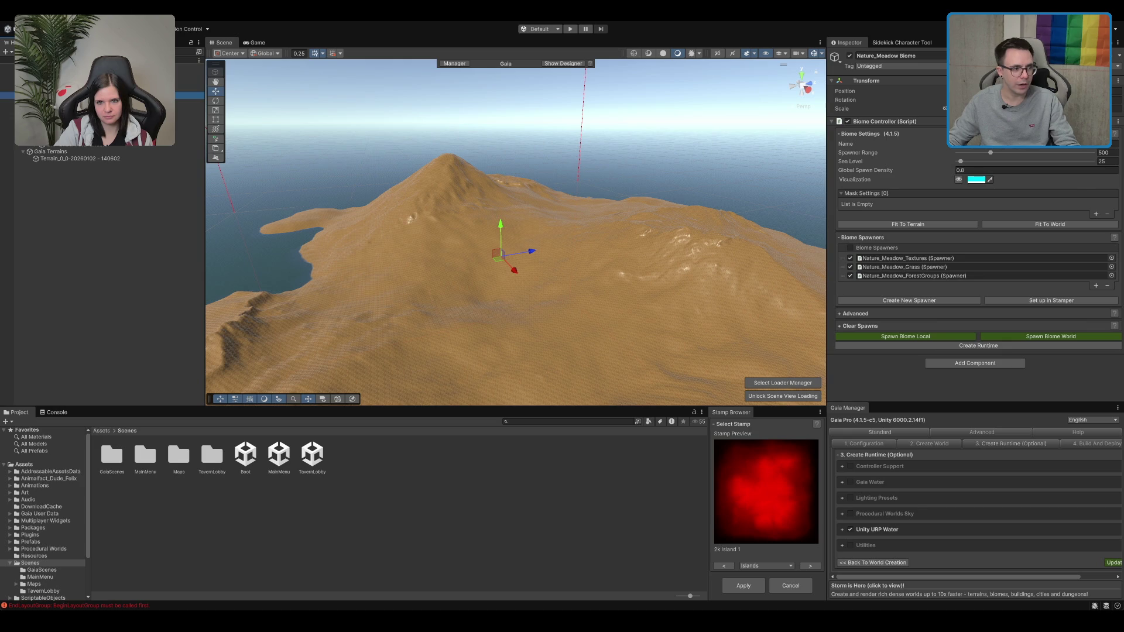
pyautogui.click(188, 101)
pyautogui.click(188, 109)
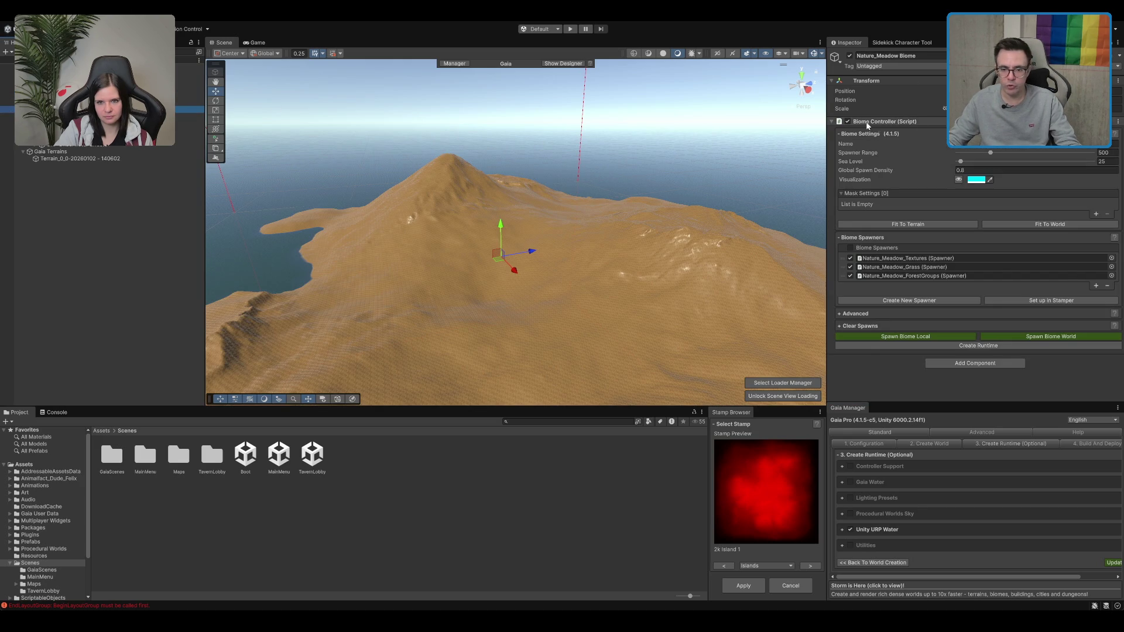
pyautogui.moveTo(761, 193); pyautogui.dragTo(790, 219)
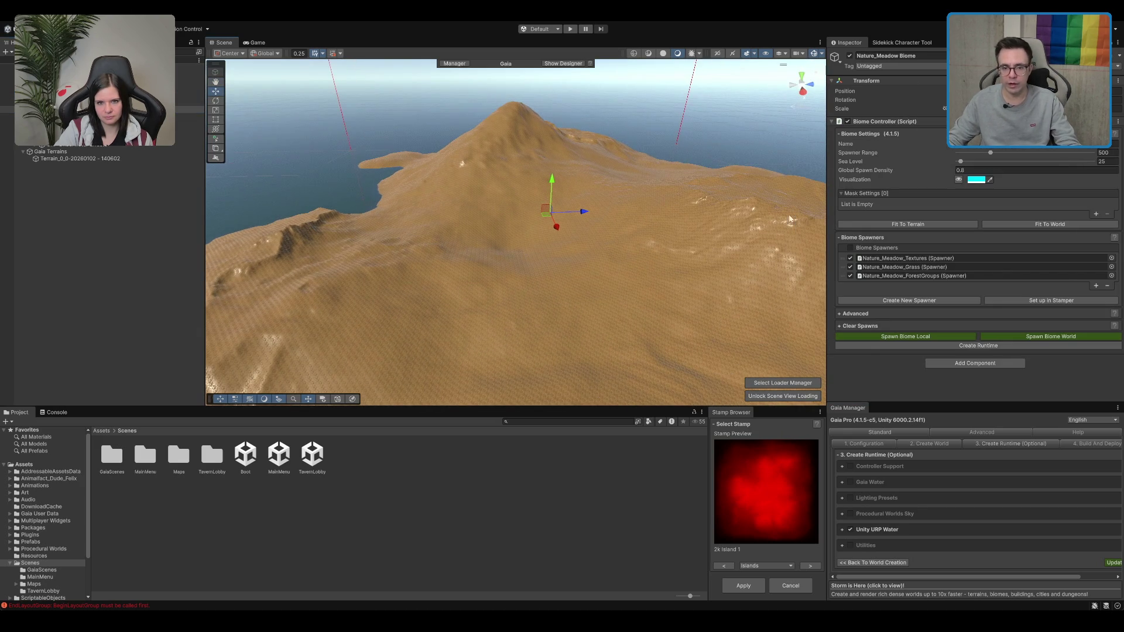
pyautogui.click(118, 109)
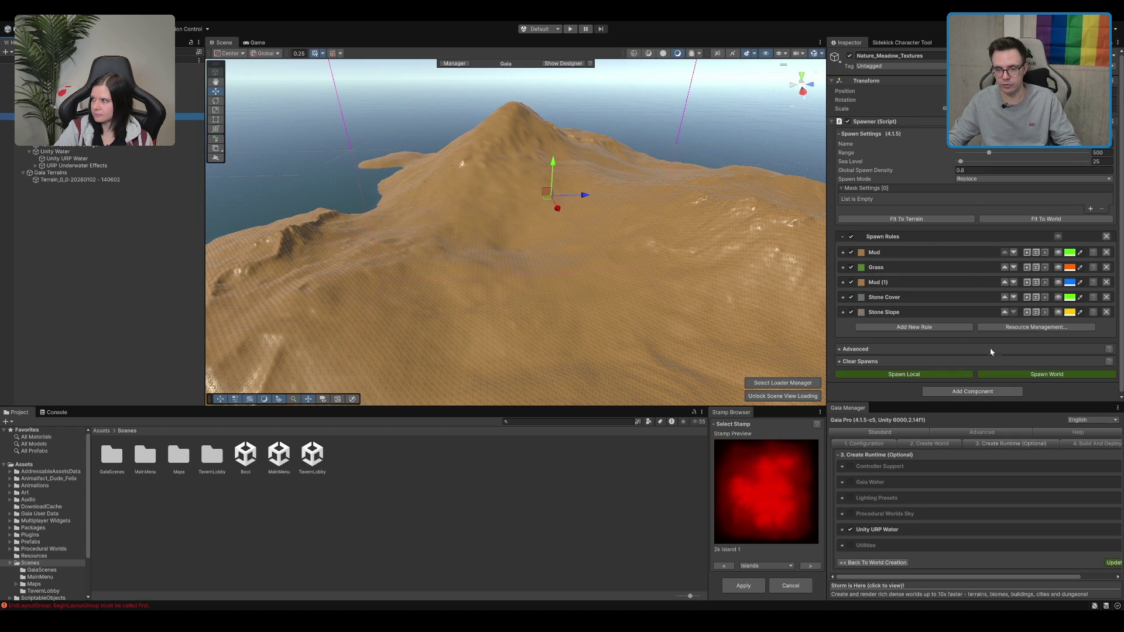
# Spawn the meadow textures across the whole terrain with Spawn World
pyautogui.moveTo(586, 252)
pyautogui.mouseDown()
pyautogui.moveTo(582, 232)
pyautogui.moveTo(603, 188)
pyautogui.moveTo(601, 206)
pyautogui.moveTo(608, 197)
pyautogui.mouseUp()
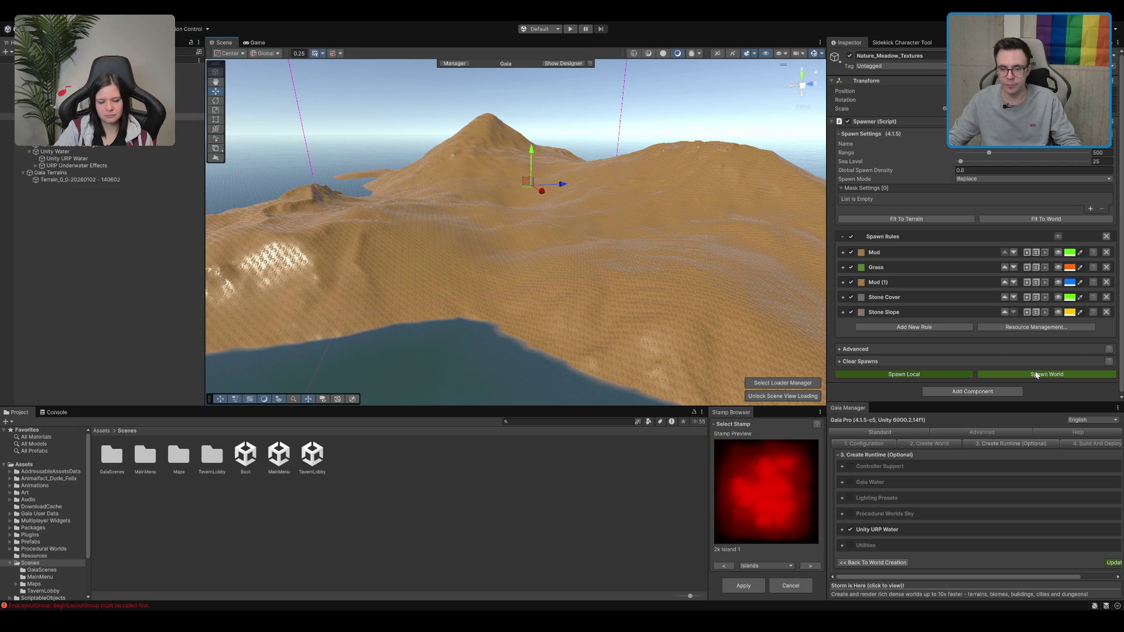
pyautogui.click(1053, 374)
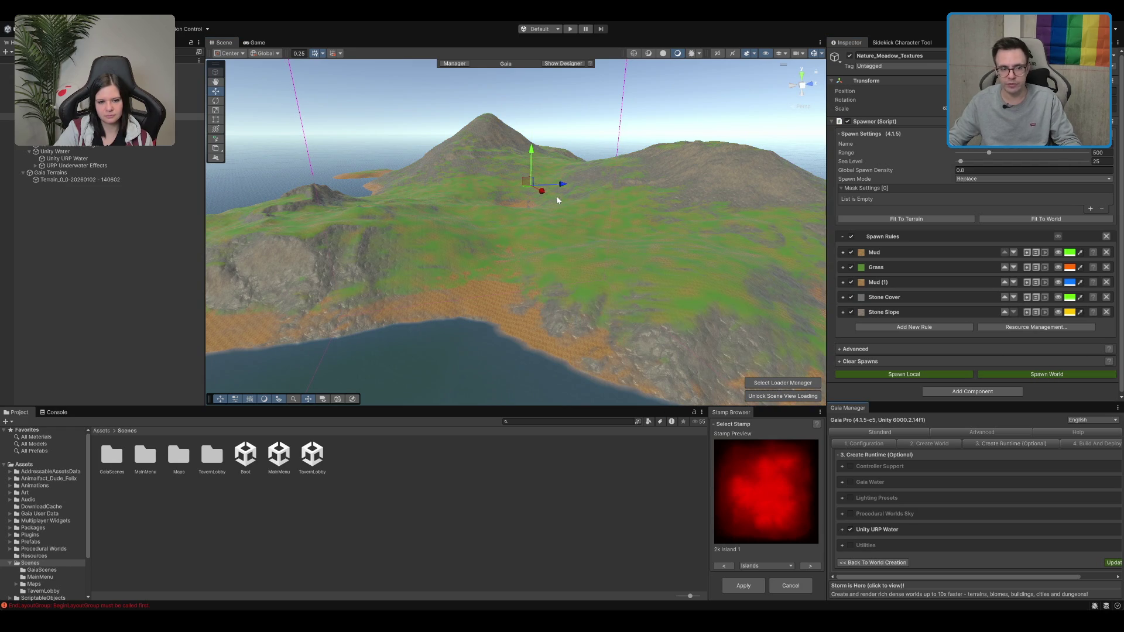
pyautogui.moveTo(441, 189)
pyautogui.mouseDown()
pyautogui.moveTo(582, 171)
pyautogui.moveTo(527, 231)
pyautogui.moveTo(564, 227)
pyautogui.mouseUp()
pyautogui.scroll(5, 493, 228)
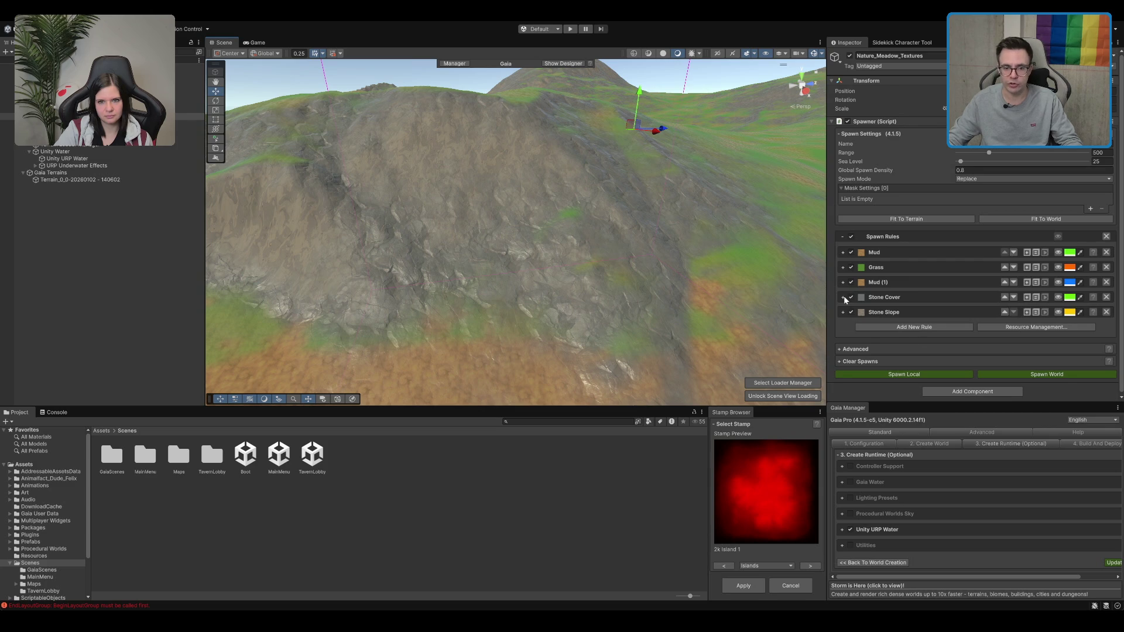
# Expand the Stone Cover rule's slope mask and the Mud rule's settings
pyautogui.click(844, 297)
pyautogui.scroll(-2, 970, 341)
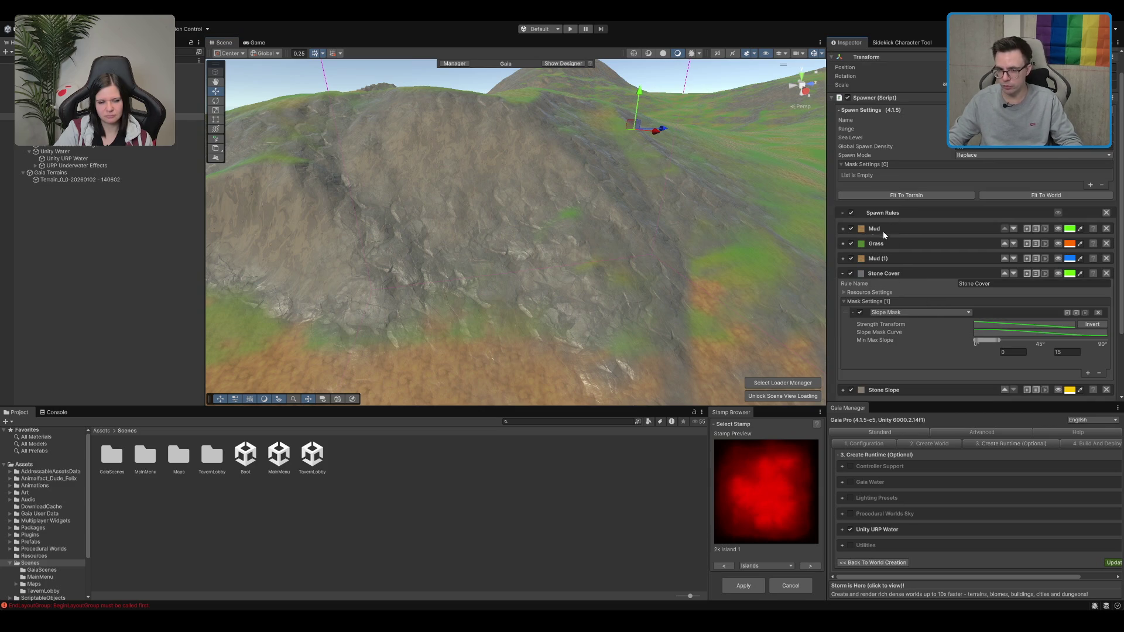
pyautogui.click(844, 228)
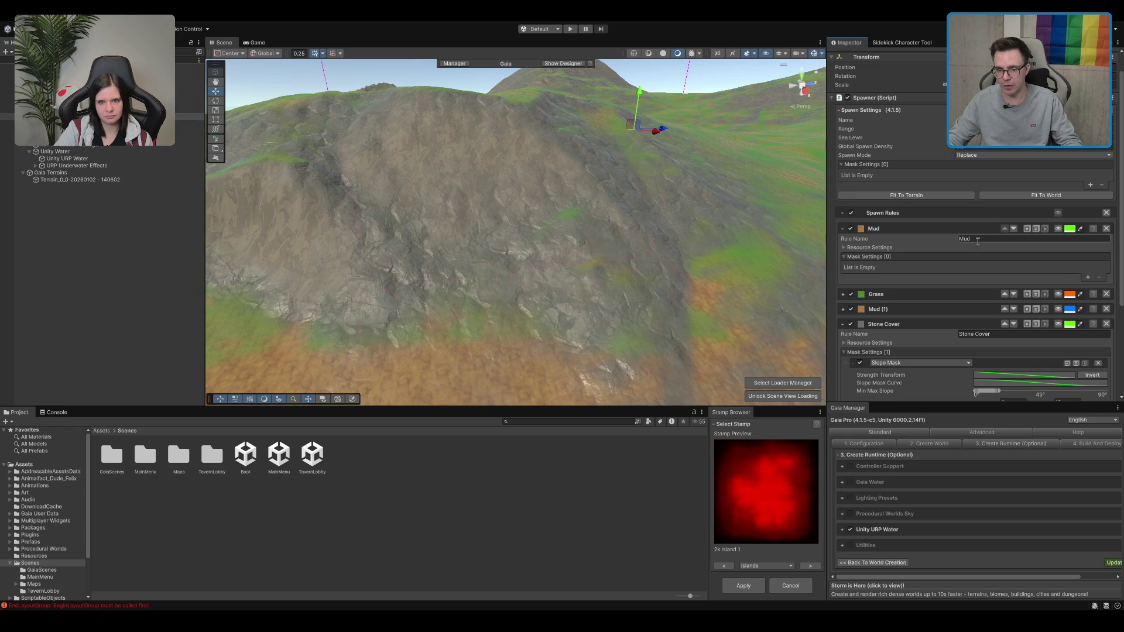
pyautogui.scroll(-5, 466, 193)
pyautogui.moveTo(466, 193)
pyautogui.mouseDown()
pyautogui.moveTo(457, 216)
pyautogui.moveTo(646, 215)
pyautogui.mouseUp()
pyautogui.press('f')
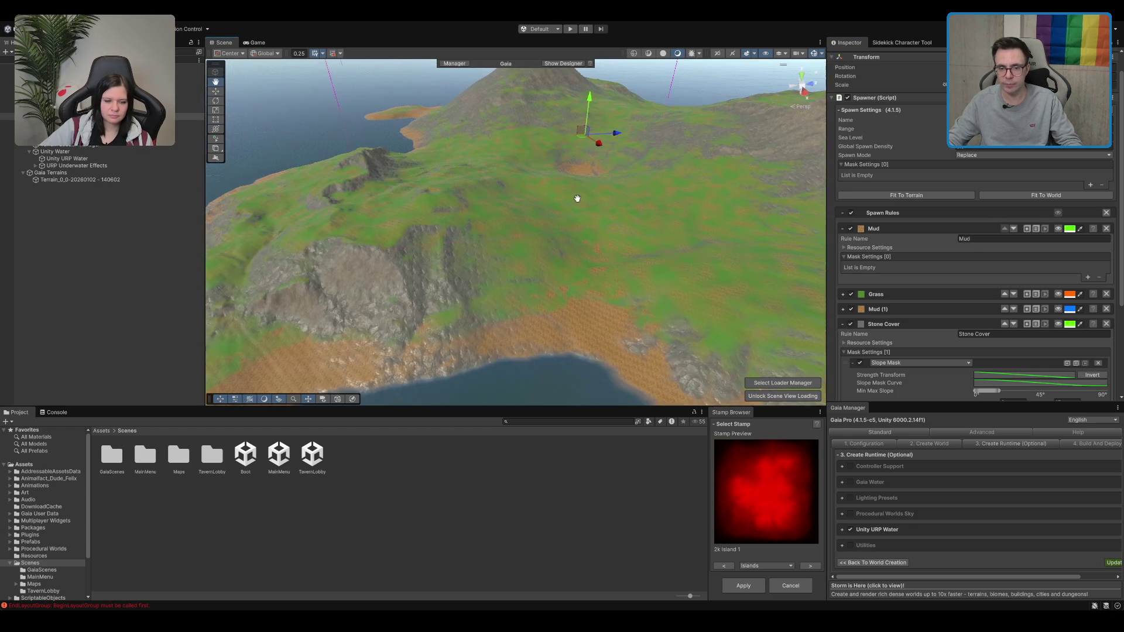
# Collapse Mud and inspect the Grass rule's height and Noise Mask settings
pyautogui.click(843, 230)
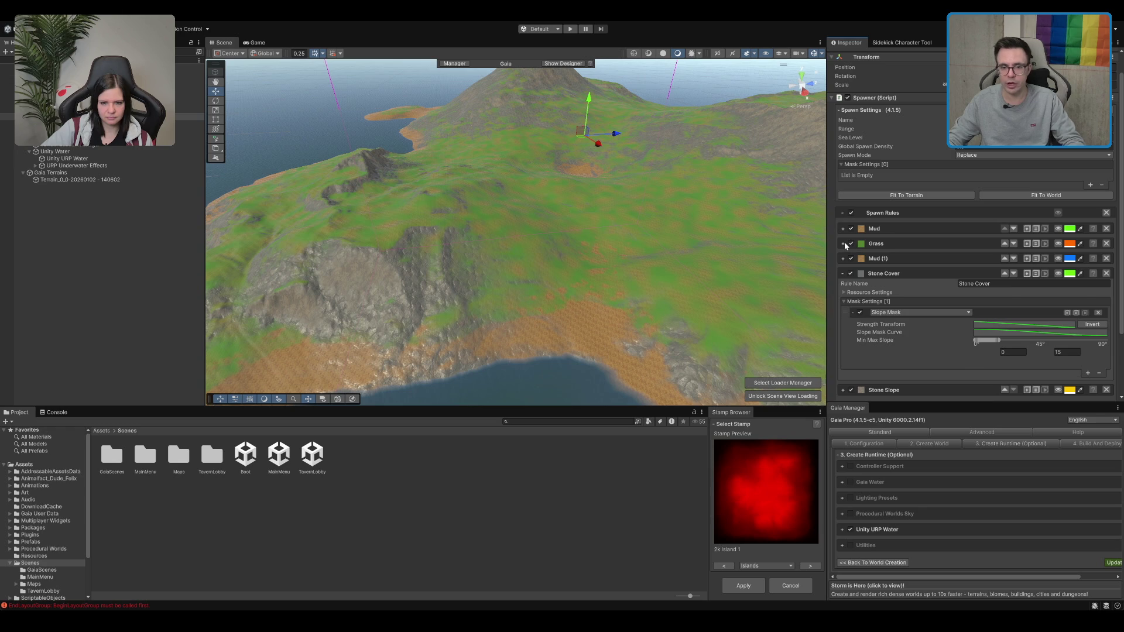
pyautogui.click(843, 244)
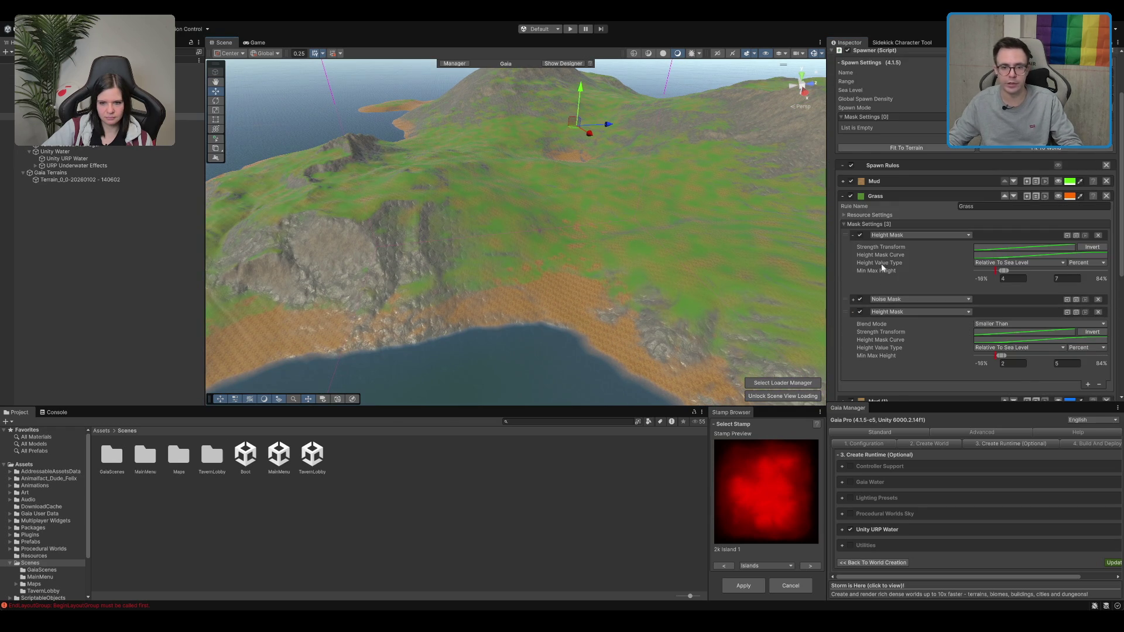
pyautogui.scroll(-1, 883, 266)
pyautogui.click(854, 276)
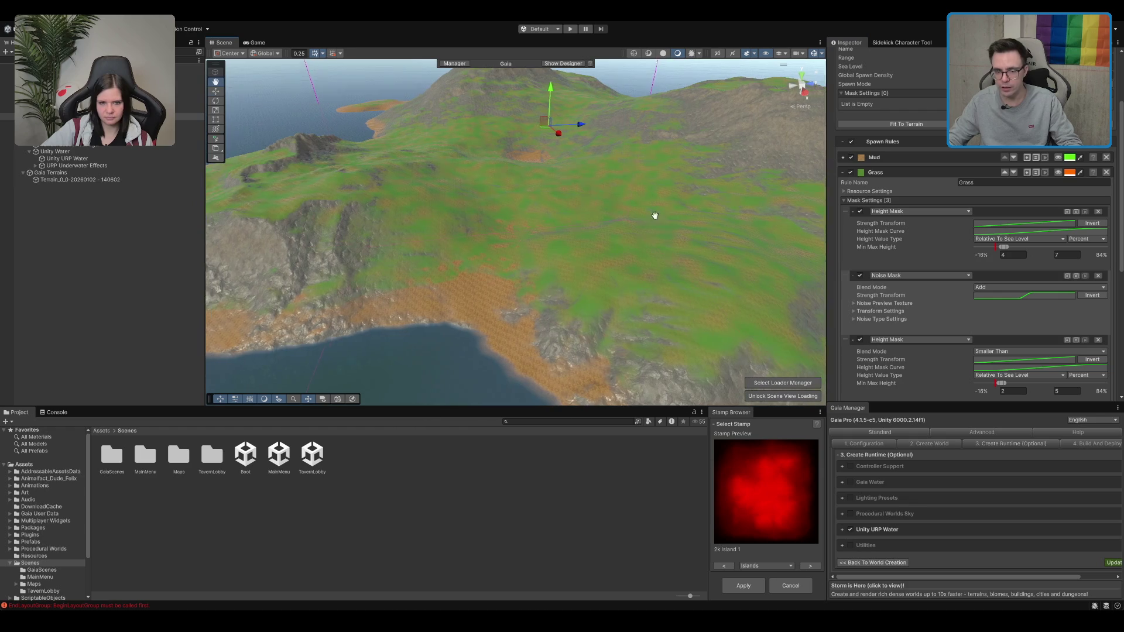
pyautogui.click(854, 276)
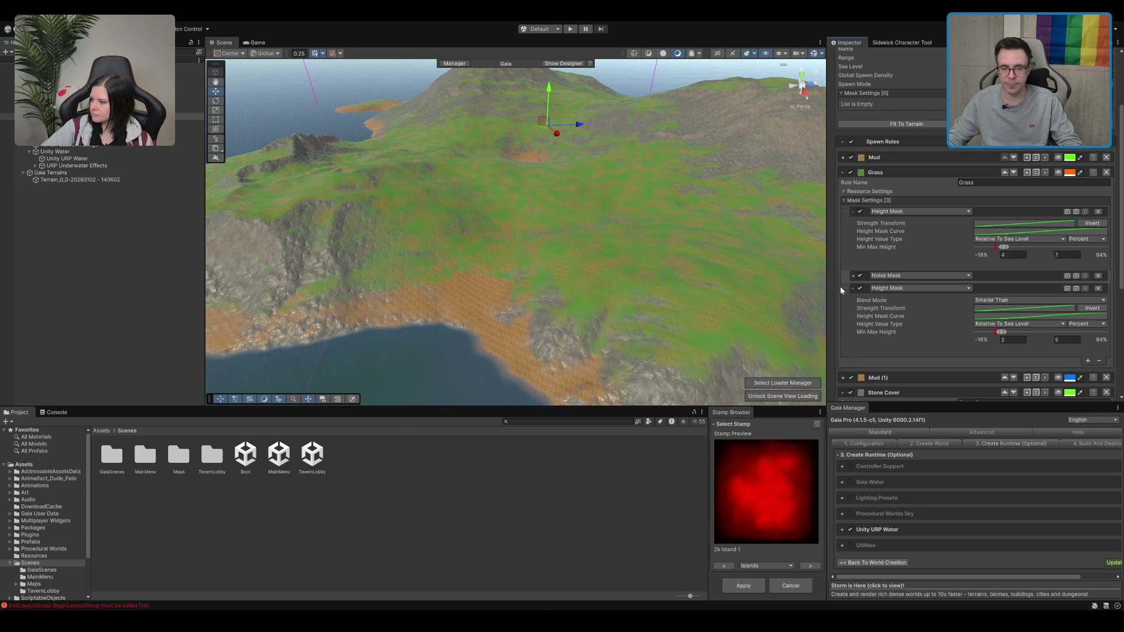
pyautogui.moveTo(707, 174); pyautogui.dragTo(567, 172)
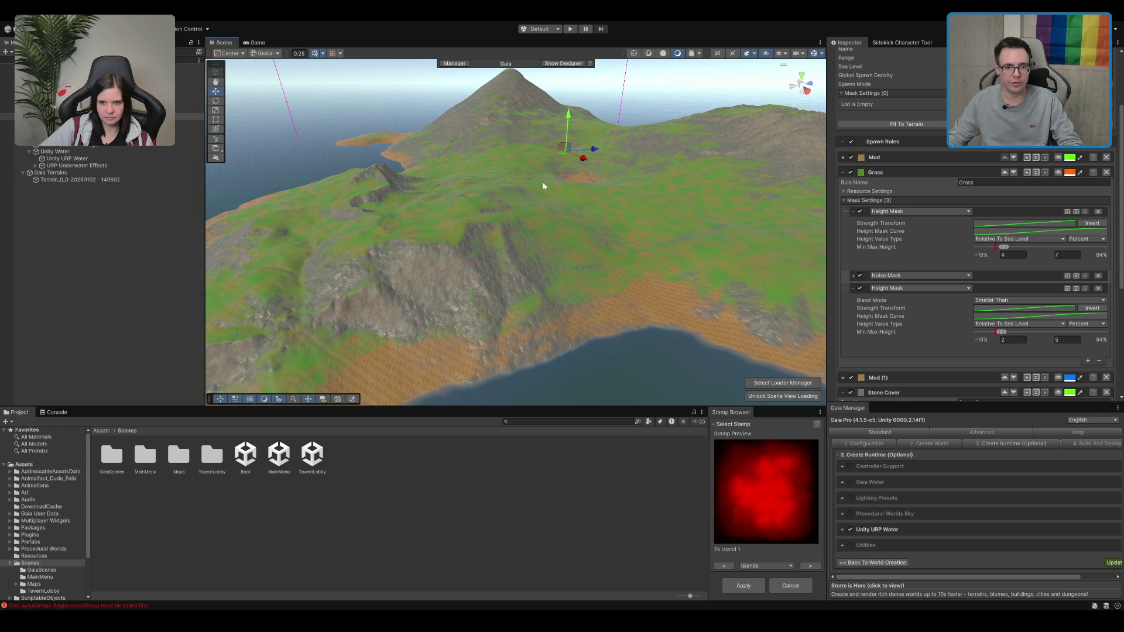
pyautogui.scroll(5, 683, 172)
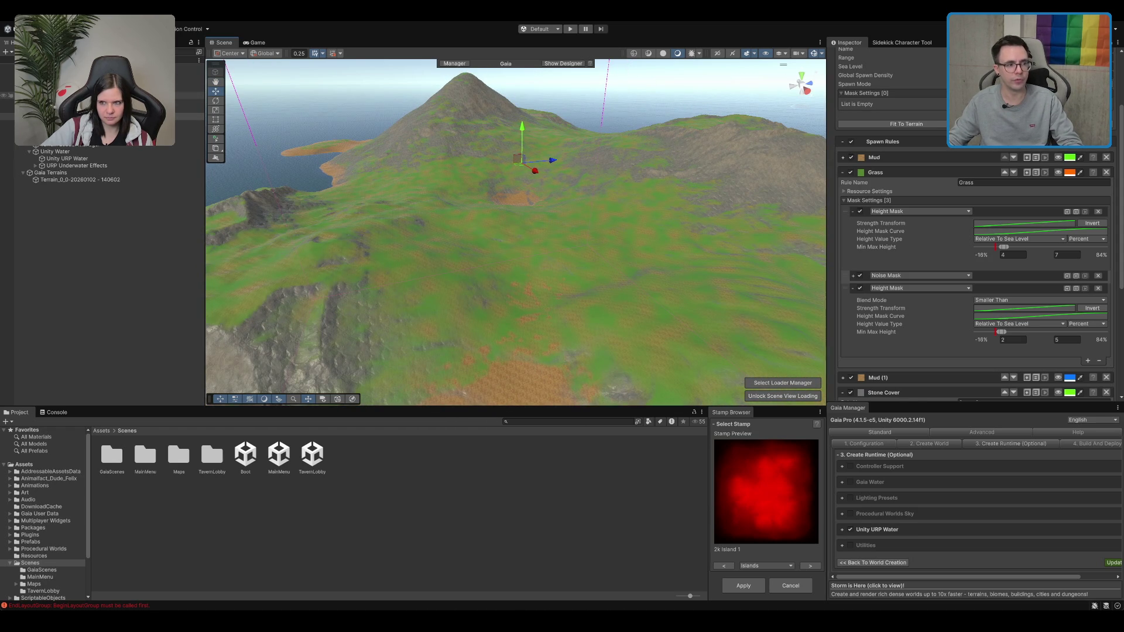
# Check the World Designer's World Size and Biome settings, then select Nature_Meadow Biome
pyautogui.click(187, 95)
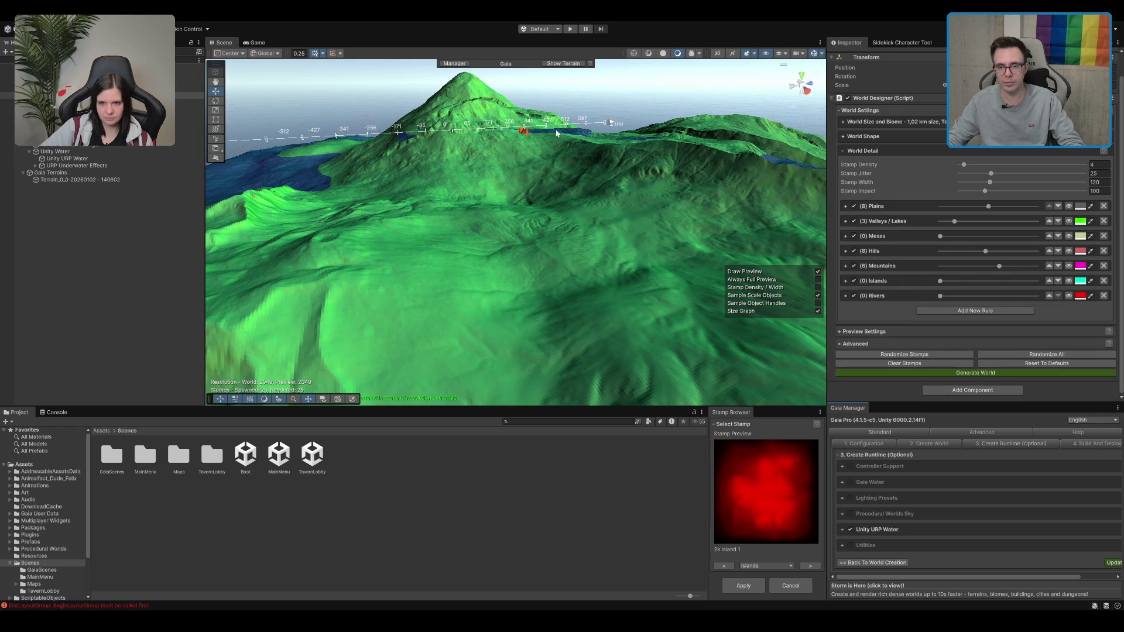
pyautogui.click(873, 122)
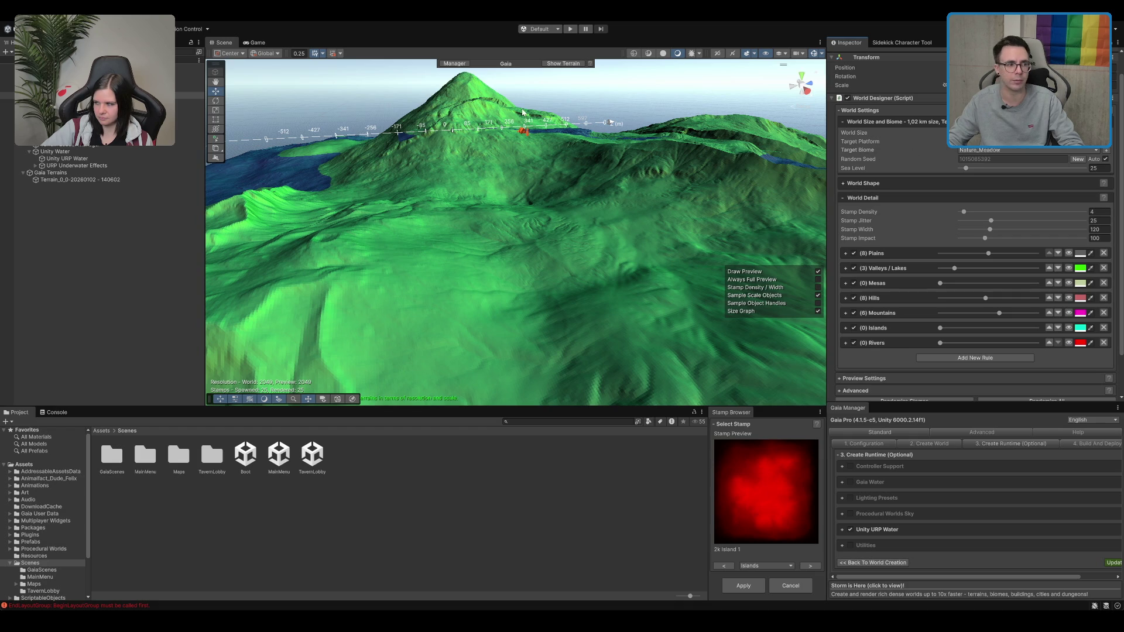
pyautogui.click(94, 109)
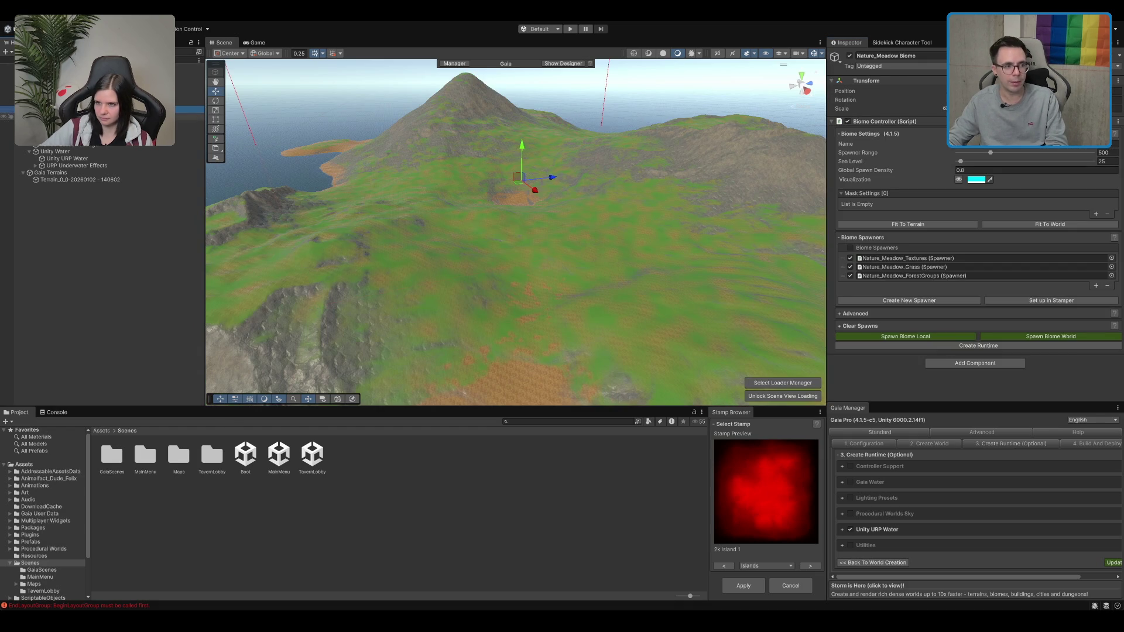